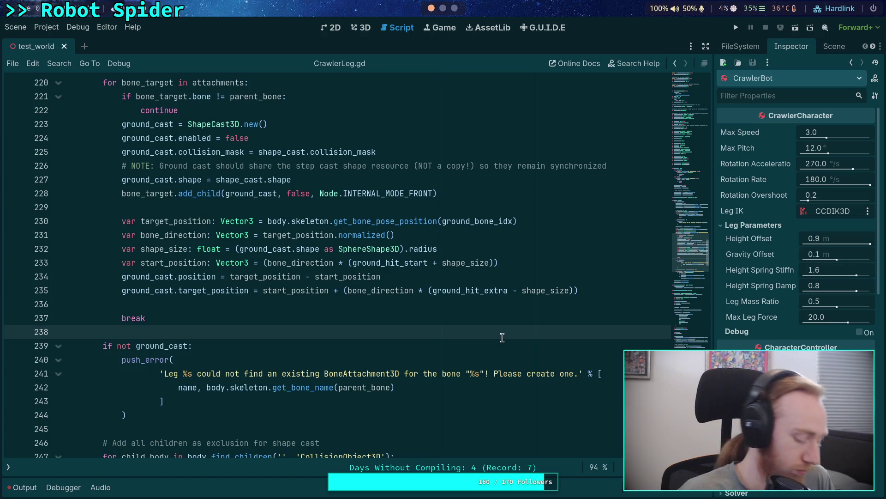
# Check the Obsidian notes, review CrawlerLeg.gd around line 211, then go to the planet-game terminal session
pyautogui.press('super+3')
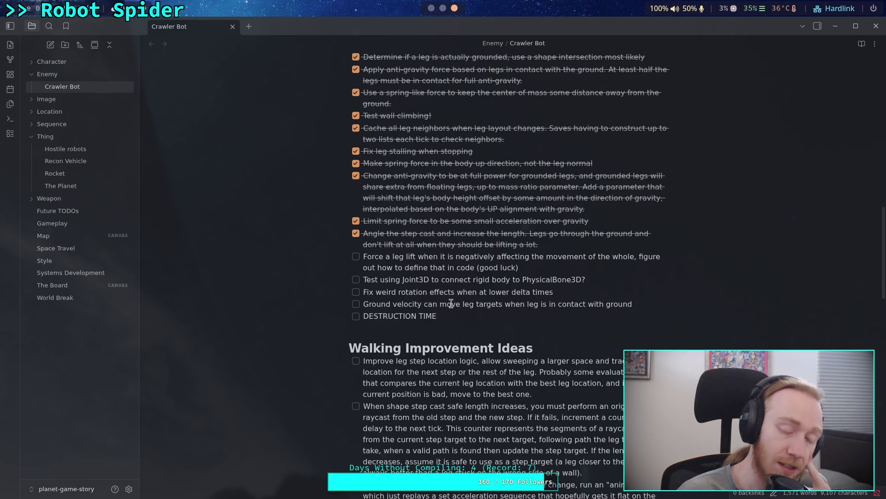
pyautogui.click(431, 11)
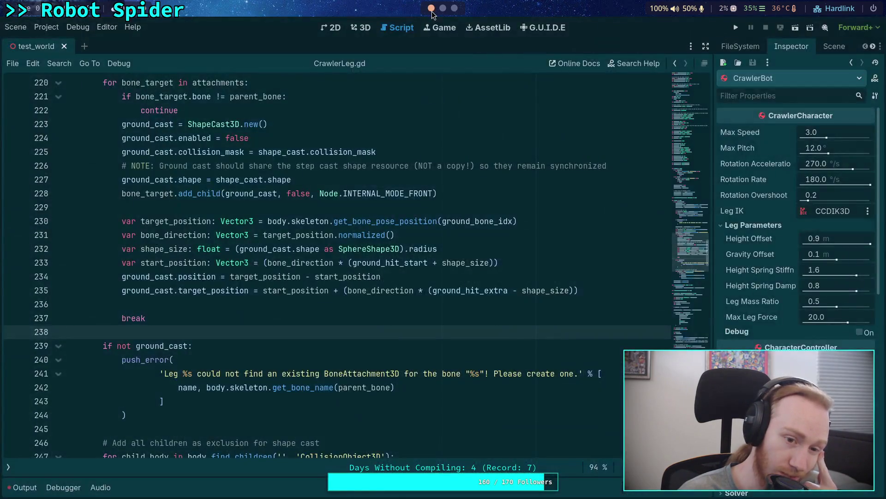
pyautogui.scroll(4, 427, 369)
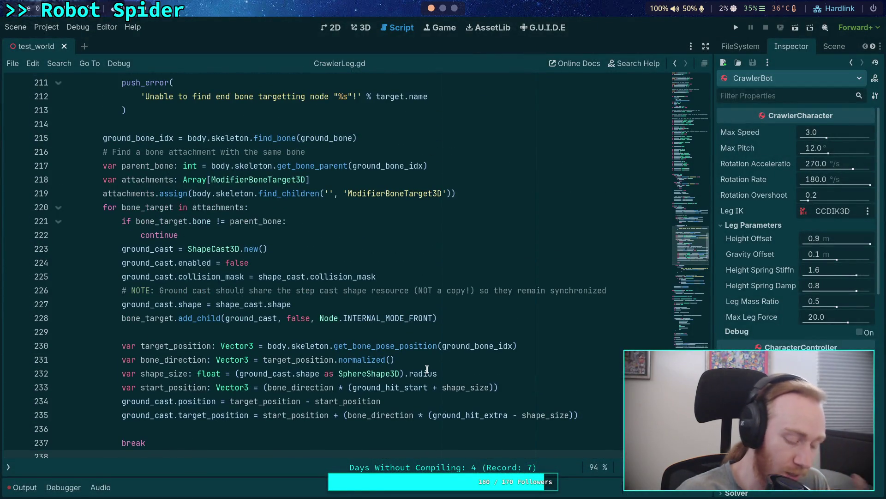
pyautogui.press('super+2')
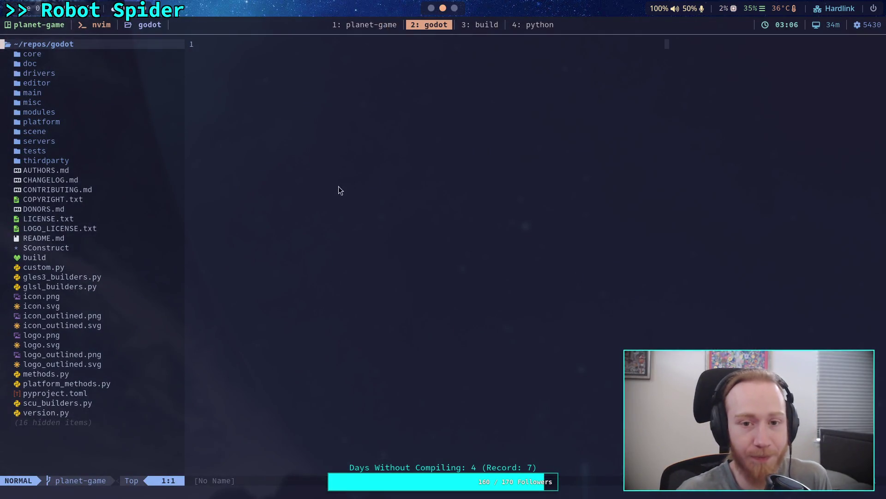
pyautogui.click(382, 26)
# Run git status and git diff to list the four modified files and their changes
pyautogui.write('git status')
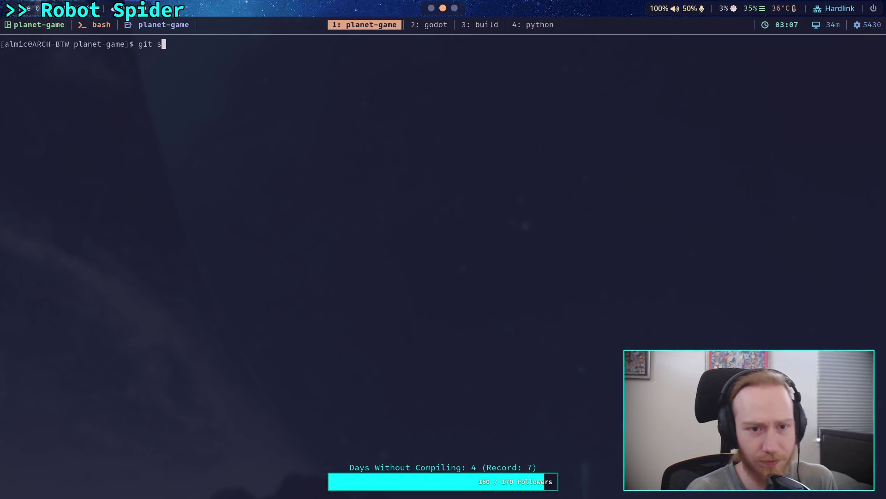
pyautogui.press('Return')
pyautogui.write('git diff')
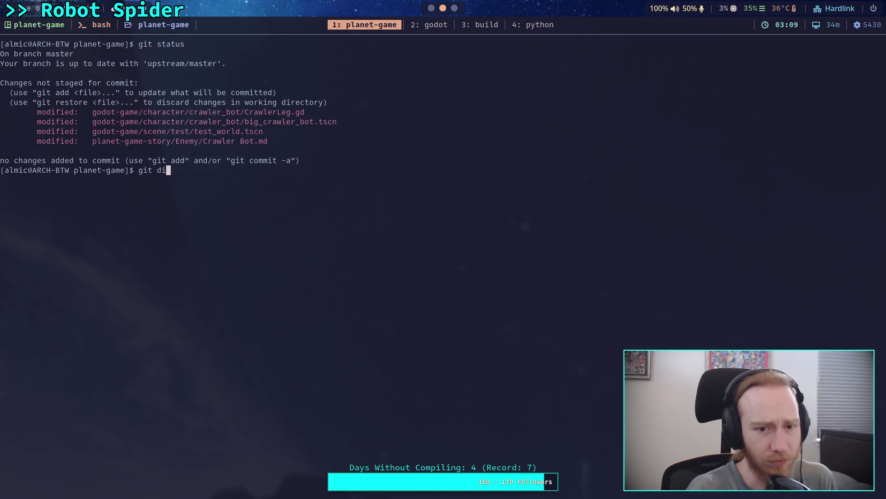
pyautogui.press('Return')
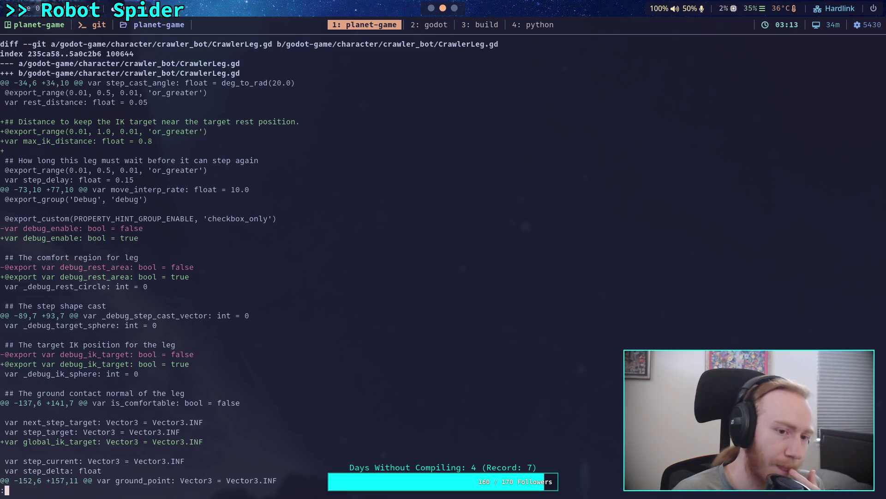
# Scroll through the CrawlerLeg.gd diff, then bring up the Crawler Bot note in Obsidian
pyautogui.scroll(-4, 400, 258)
pyautogui.scroll(-4, 400, 258)
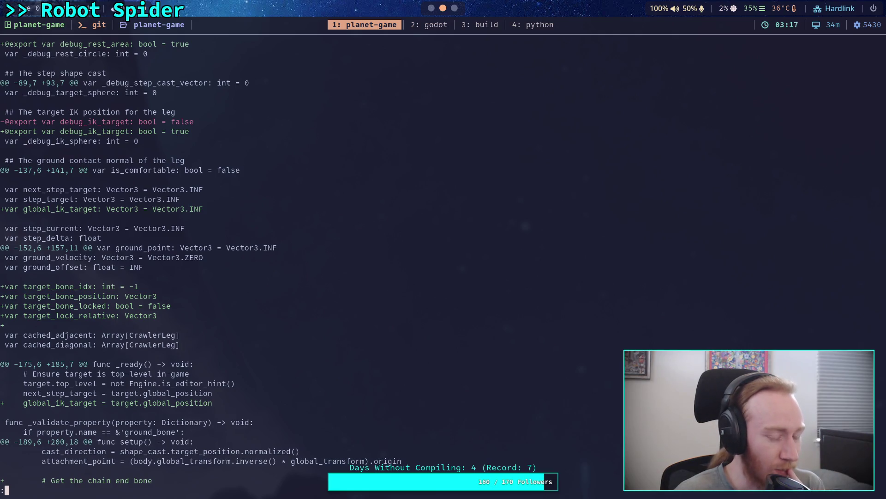
pyautogui.scroll(-5, 201, 262)
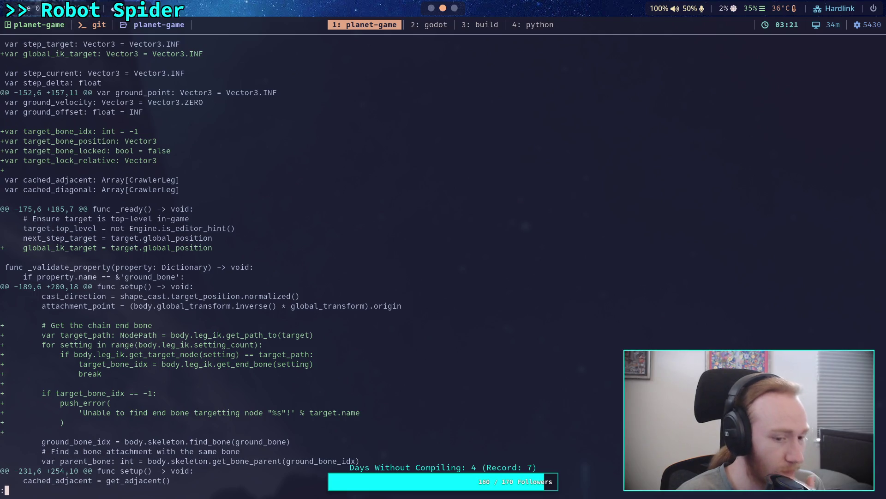
pyautogui.scroll(-10, 201, 263)
pyautogui.scroll(-7, 201, 262)
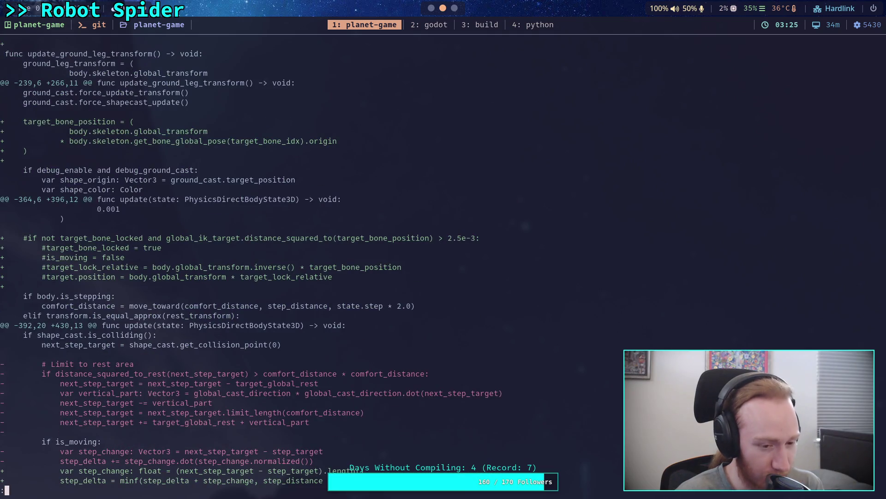
pyautogui.scroll(-5, 201, 262)
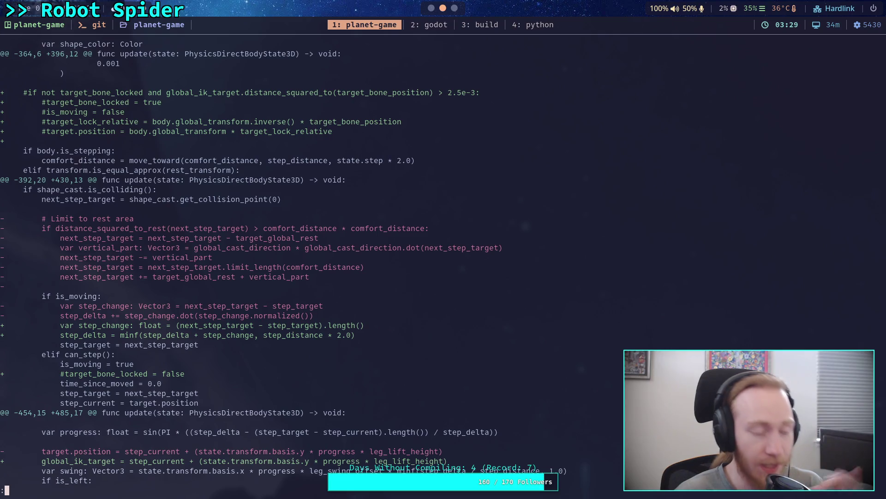
pyautogui.click(455, 8)
pyautogui.scroll(-4, 479, 371)
# Read the Walking Improvement Ideas section of the Crawler Bot note and scroll further down
pyautogui.moveTo(534, 412); pyautogui.dragTo(361, 231)
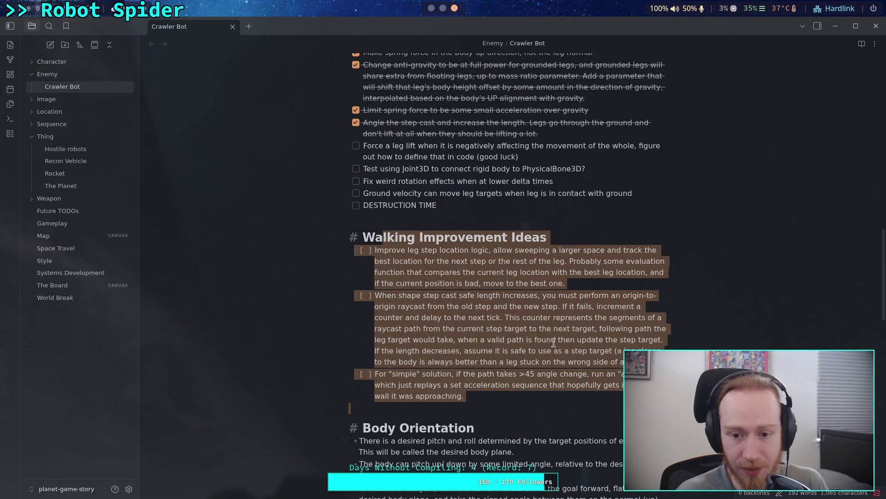
pyautogui.click(529, 365)
pyautogui.scroll(-10, 470, 349)
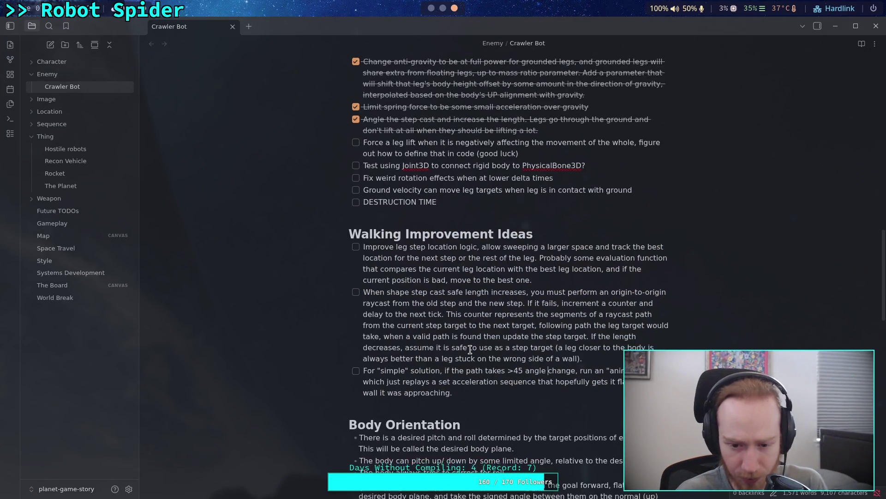
pyautogui.scroll(-9, 470, 349)
pyautogui.scroll(-2, 554, 415)
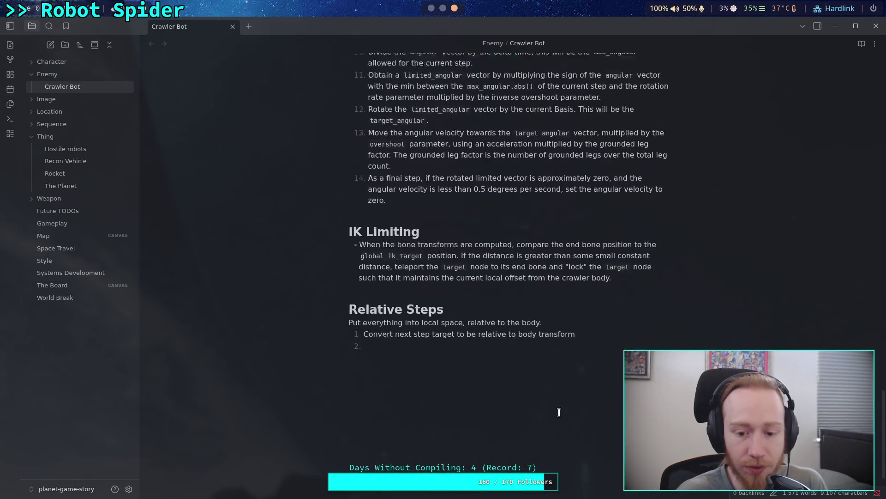
# Read the Relative Steps plan, then return to the Godot script editor
pyautogui.moveTo(479, 322); pyautogui.dragTo(403, 305)
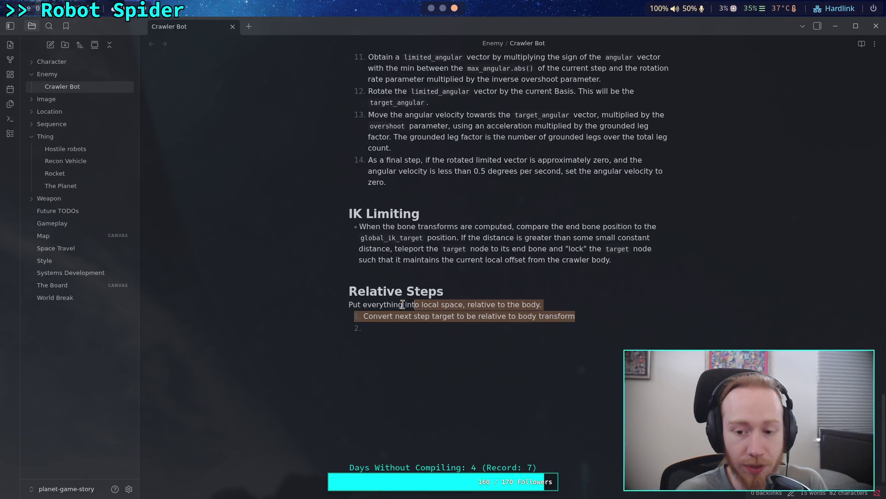
pyautogui.click(437, 309)
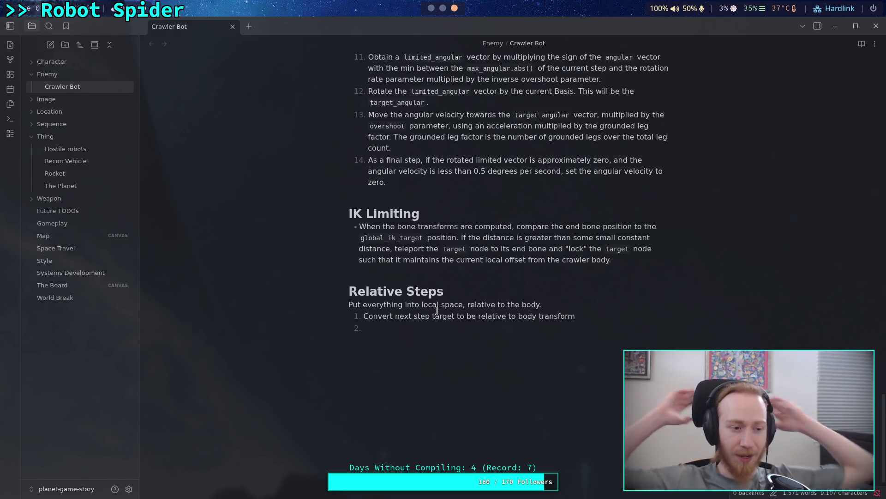
pyautogui.press('Home')
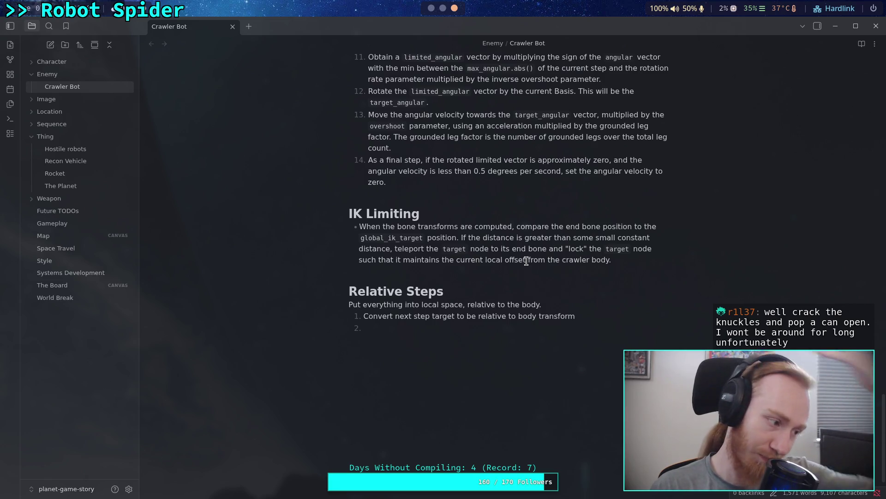
pyautogui.press('super+1')
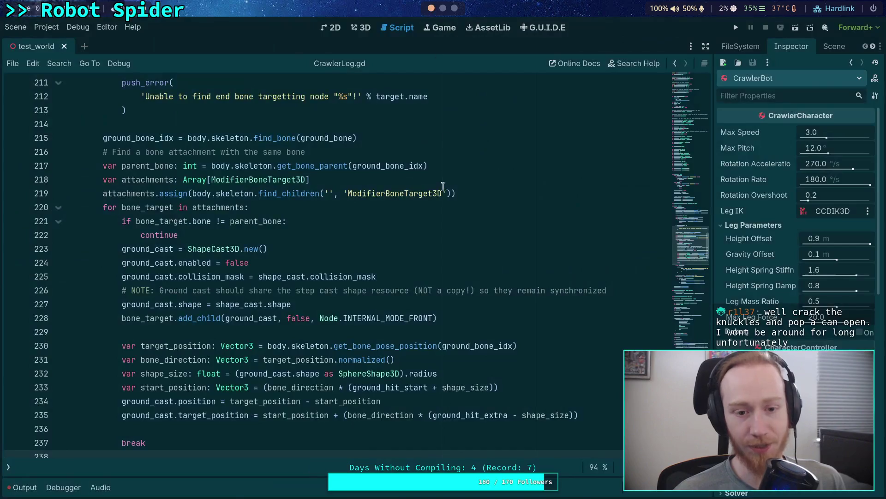
# Inspect CrawlerLeg.gd lines 222–238, checking target_position and leg_ik, then go back to the terminal diff
pyautogui.click(289, 236)
pyautogui.scroll(-2, 182, 344)
pyautogui.click(170, 349)
pyautogui.click(164, 374)
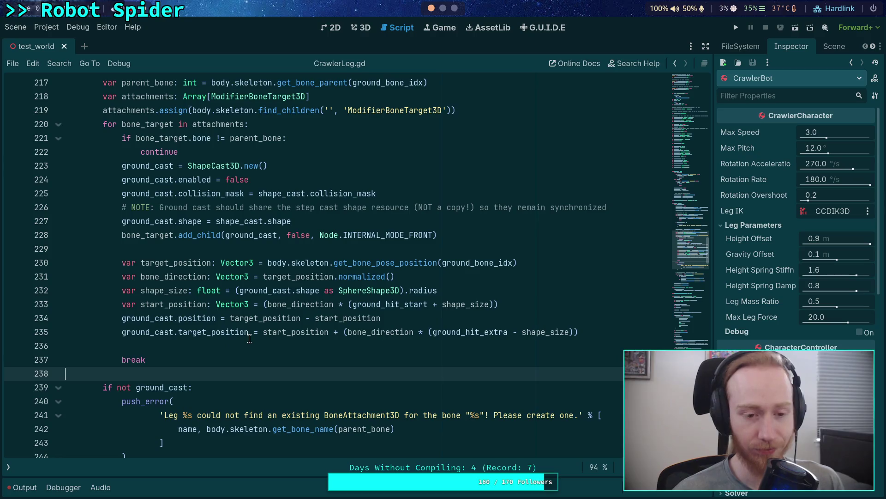
pyautogui.moveTo(249, 338)
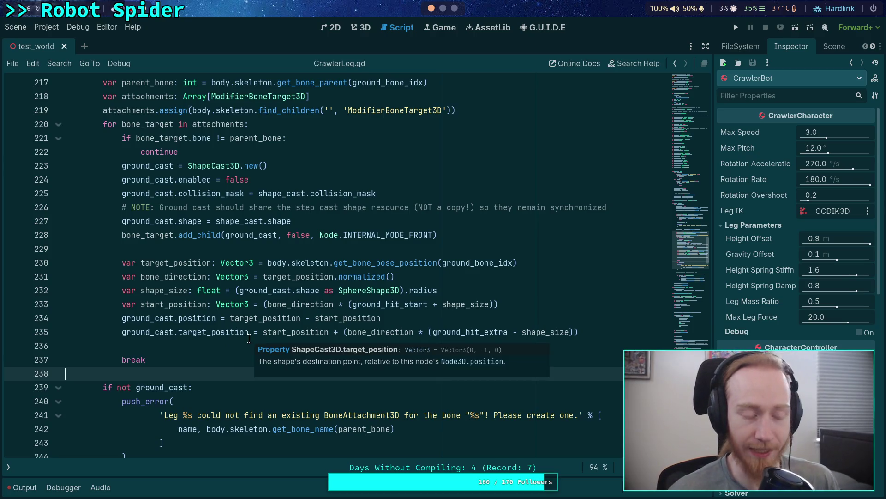
pyautogui.click(146, 348)
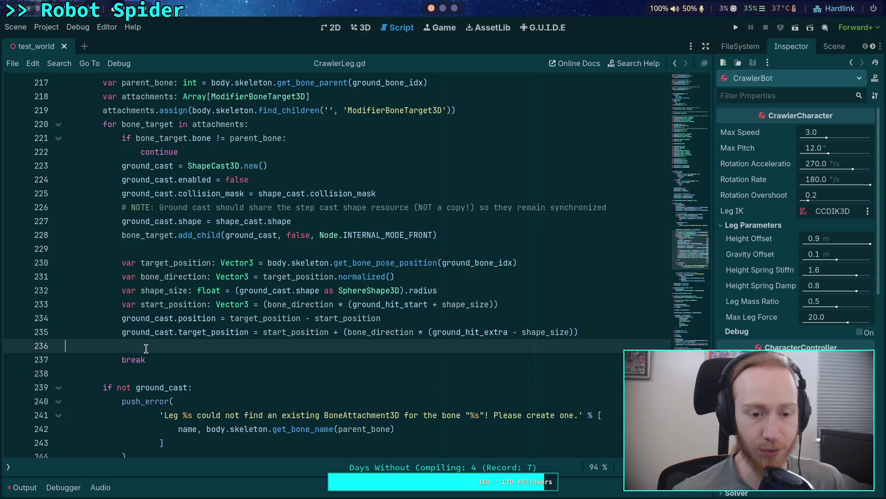
pyautogui.scroll(10, 257, 342)
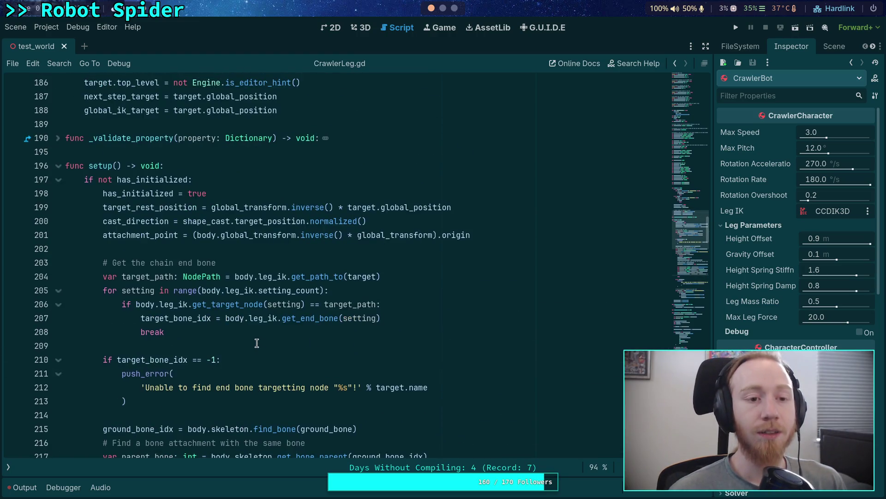
pyautogui.moveTo(264, 322)
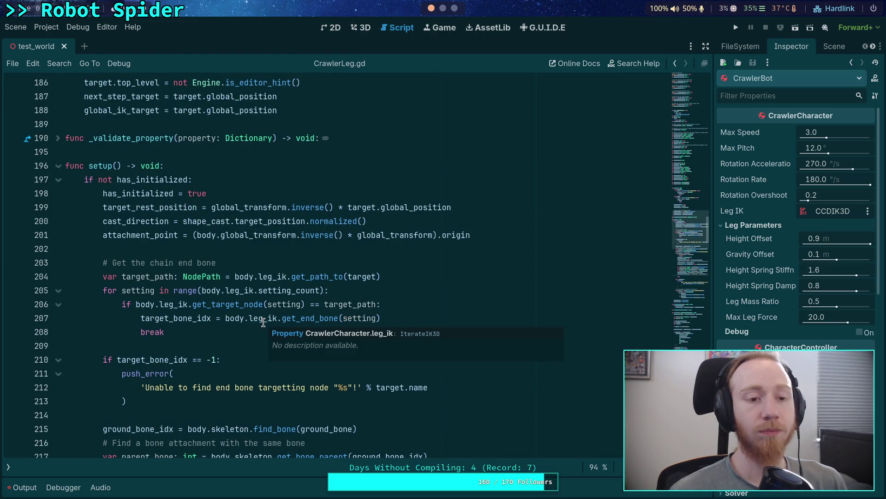
pyautogui.scroll(-11, 263, 322)
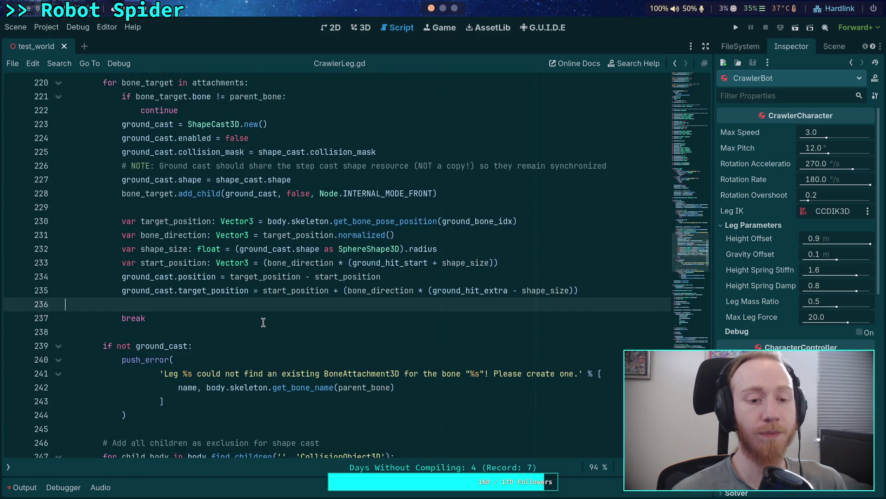
pyautogui.press('super+2')
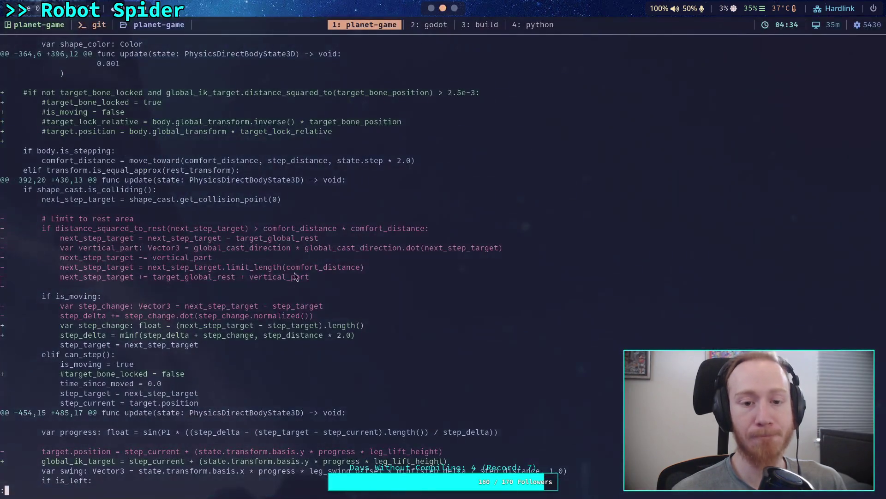
# Page through the big_crawler_bot.tscn, test_world.tscn and Crawler Bot.md diff hunks to the end, then return to Godot
pyautogui.press('j')
pyautogui.press('j')
pyautogui.press('j')
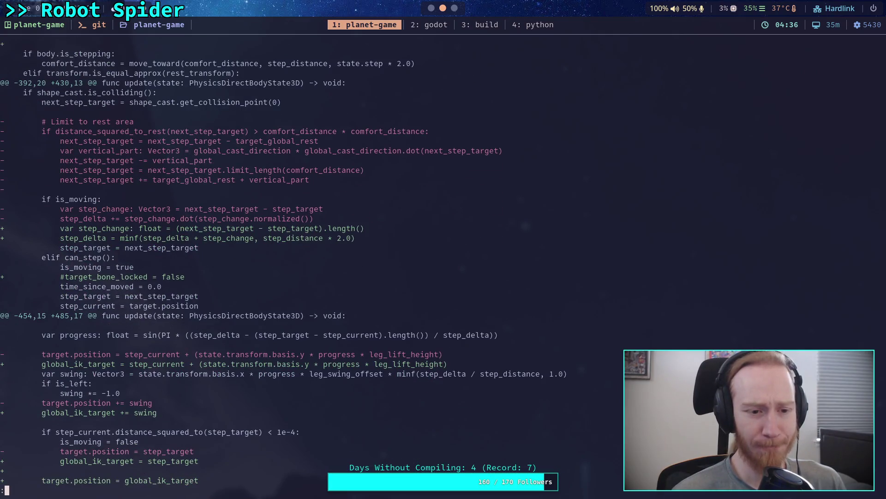
pyautogui.press('j')
pyautogui.press('j')
pyautogui.press('j')
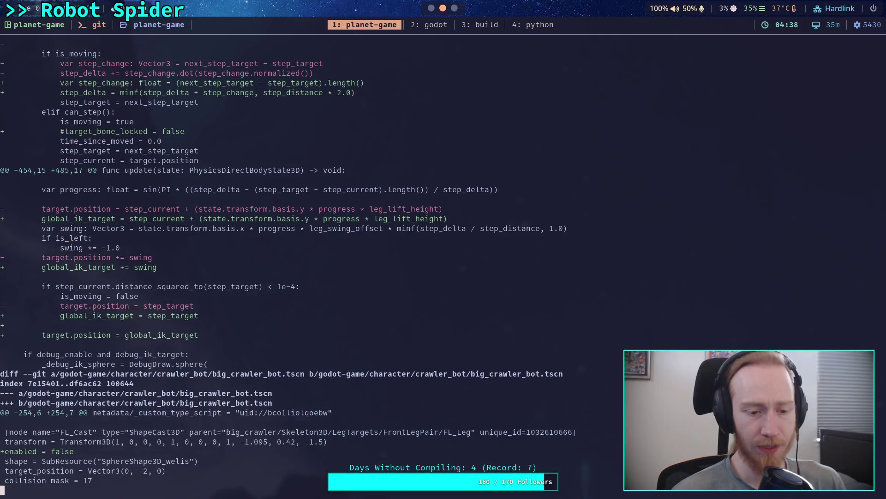
pyautogui.press('j')
pyautogui.press('j')
pyautogui.press('j')
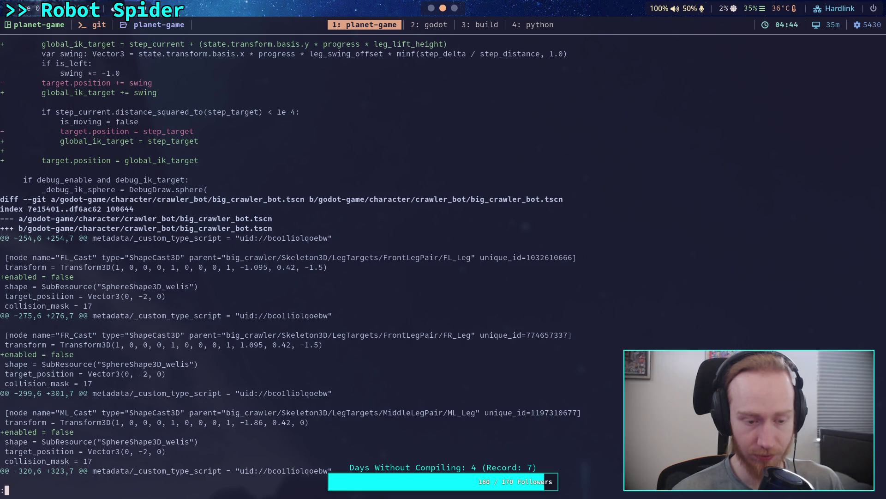
pyautogui.press('space')
pyautogui.scroll(7, 344, 262)
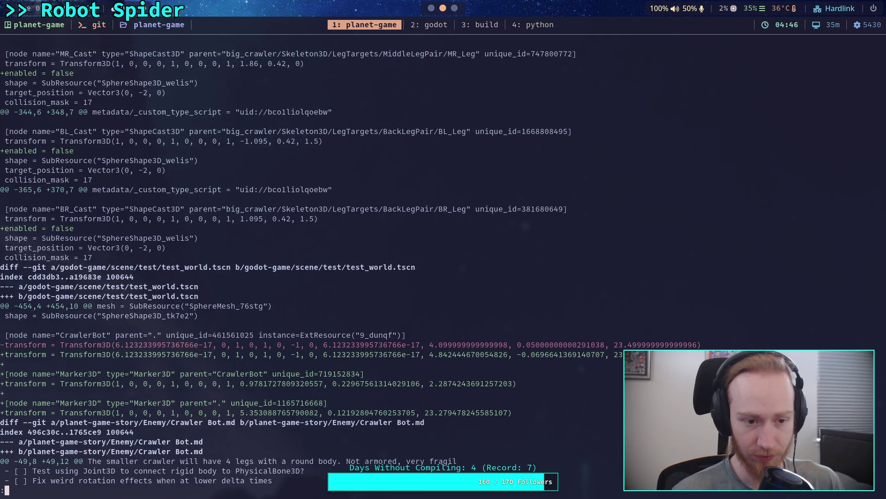
pyautogui.scroll(3, 290, 262)
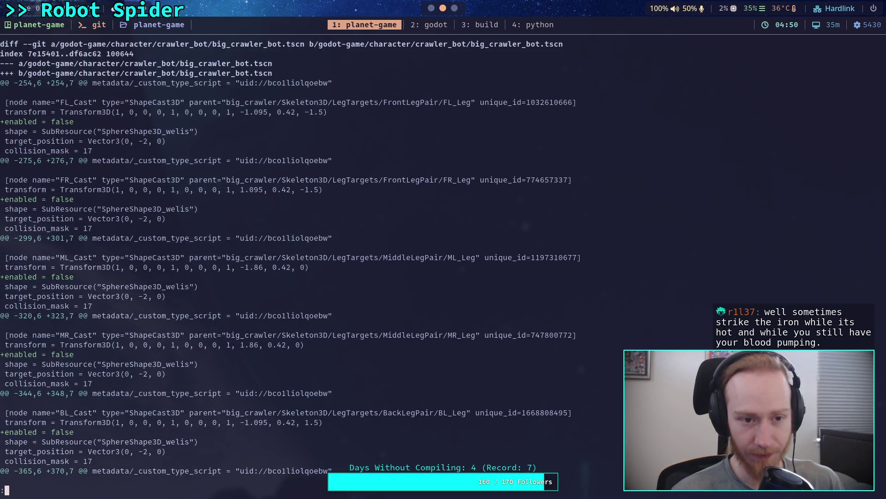
pyautogui.press('space')
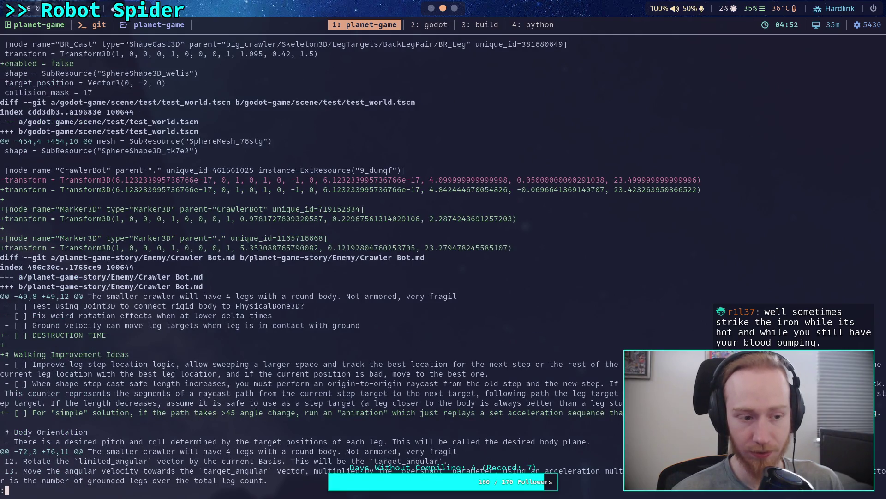
pyautogui.scroll(-4, 290, 263)
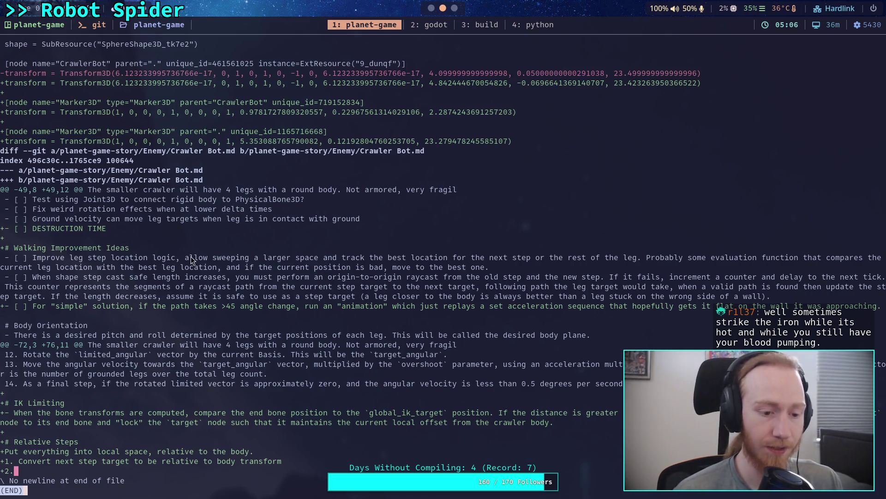
pyautogui.click(431, 8)
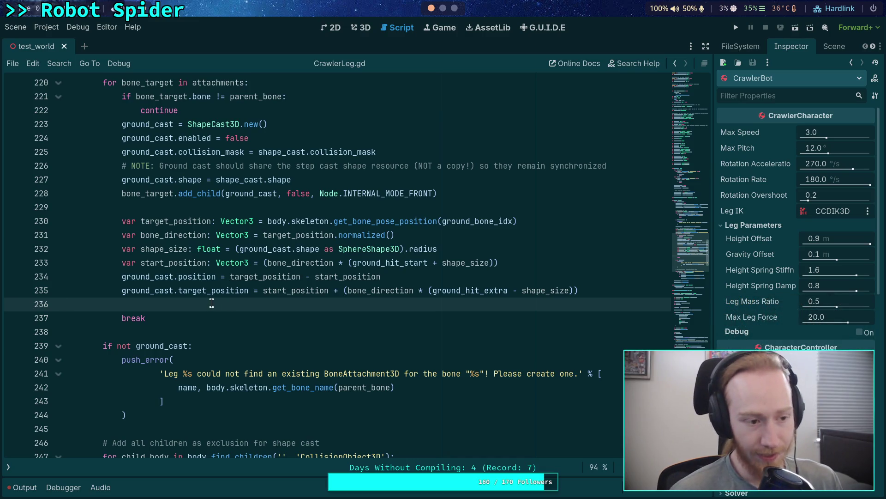
# Check the ground_cast setup around lines 229–236 of CrawlerLeg.gd, then return to the terminal
pyautogui.click(187, 330)
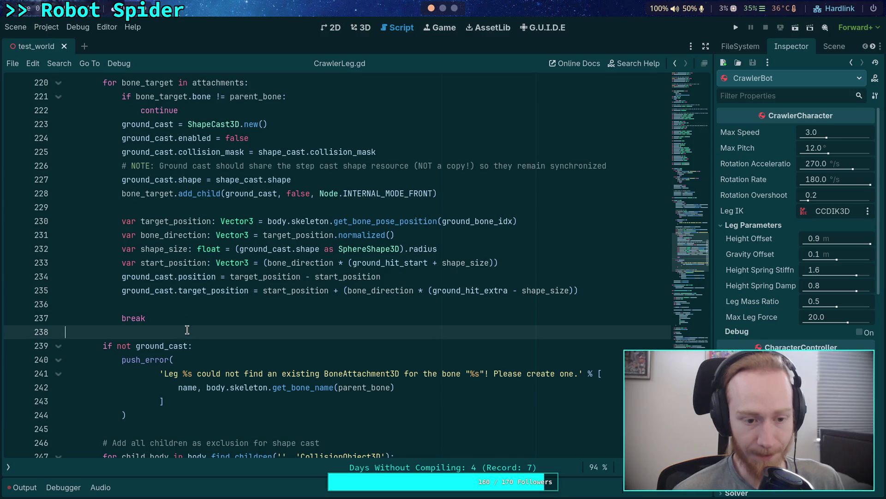
pyautogui.click(186, 304)
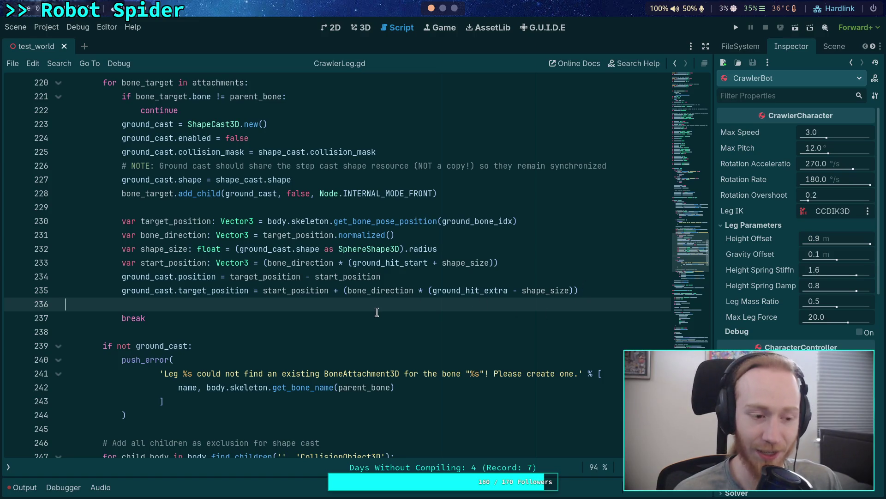
pyautogui.scroll(2, 344, 324)
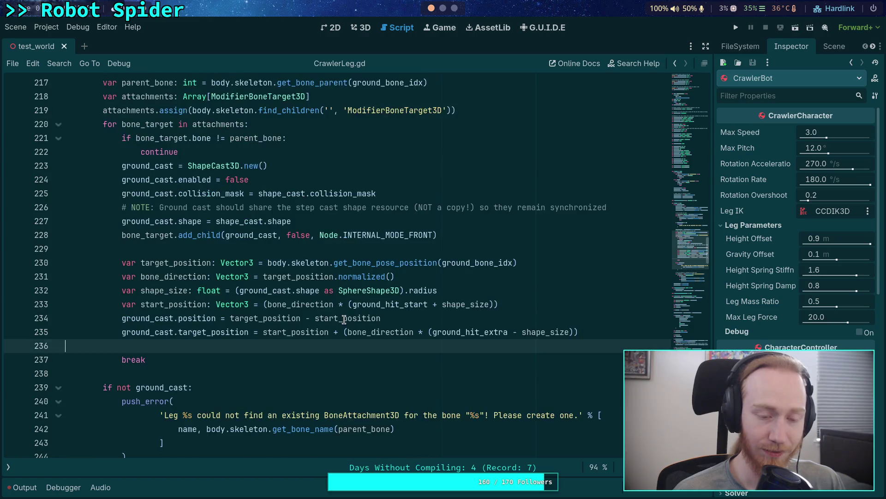
pyautogui.click(235, 287)
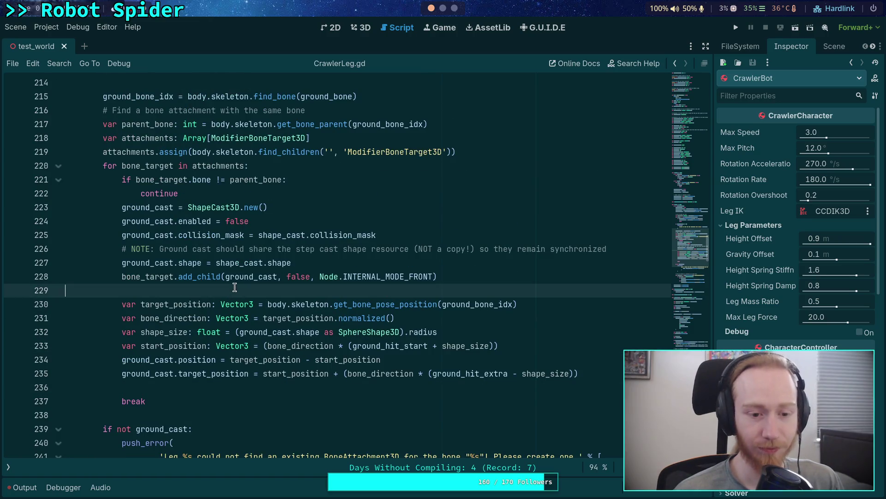
pyautogui.moveTo(249, 282)
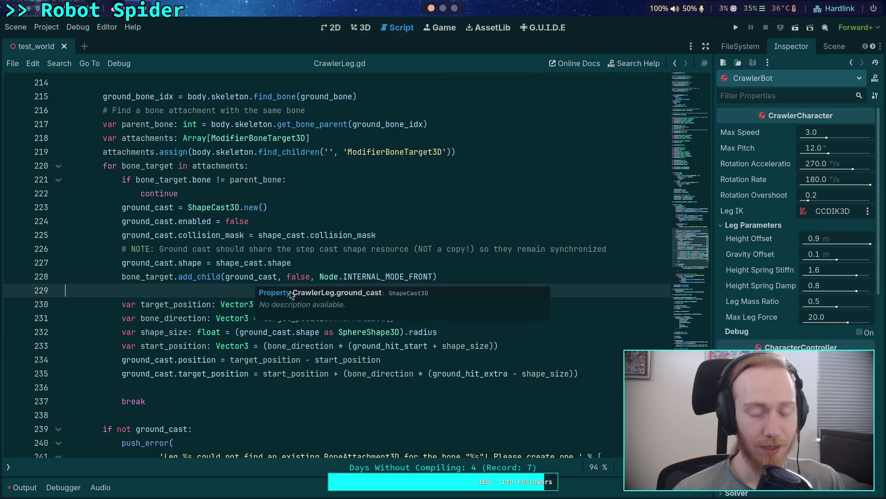
pyautogui.press('super+1')
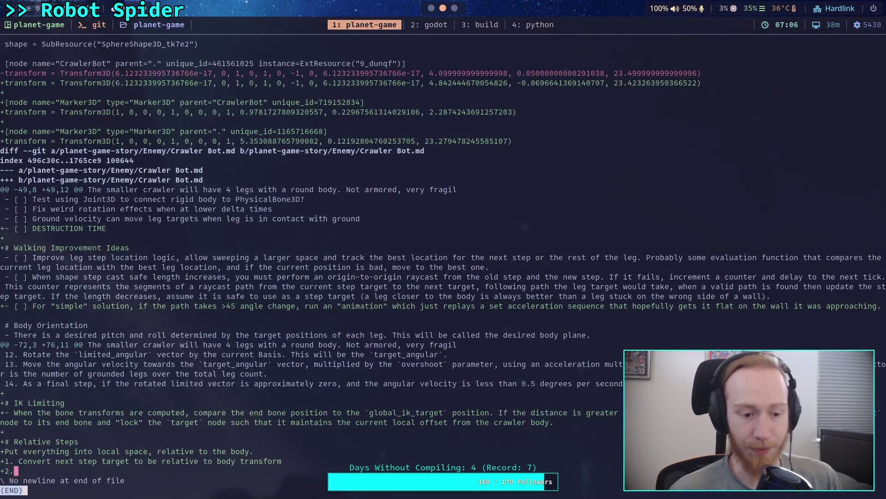
# Scroll the diff back to CrawlerLeg.gd's step and IK target hunks, then return to Godot
pyautogui.scroll(11, 444, 268)
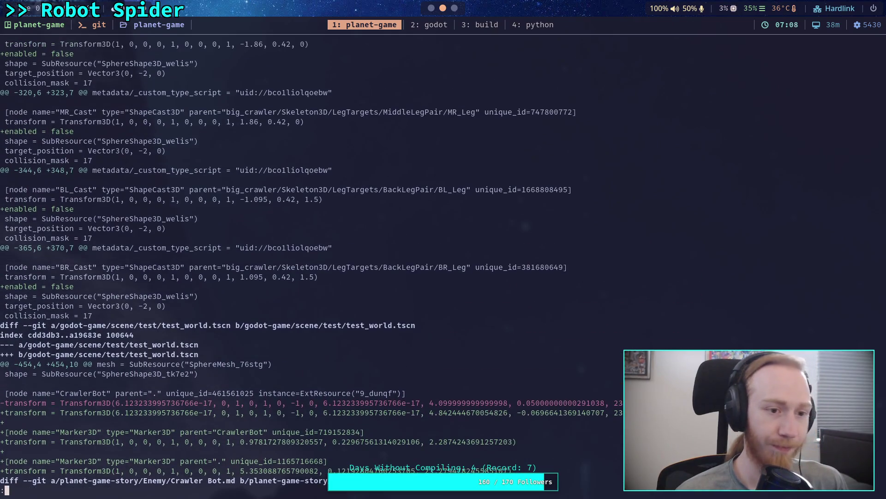
pyautogui.scroll(20, 399, 259)
pyautogui.scroll(-4, 443, 258)
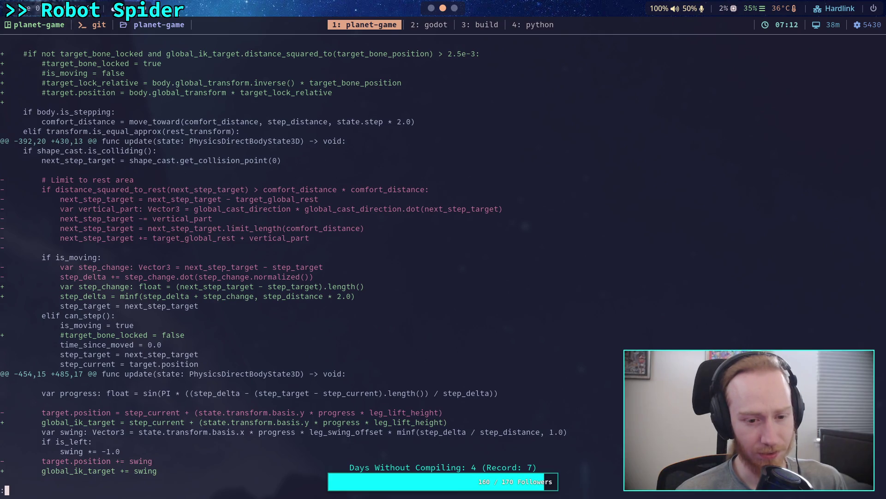
pyautogui.scroll(-2, 443, 258)
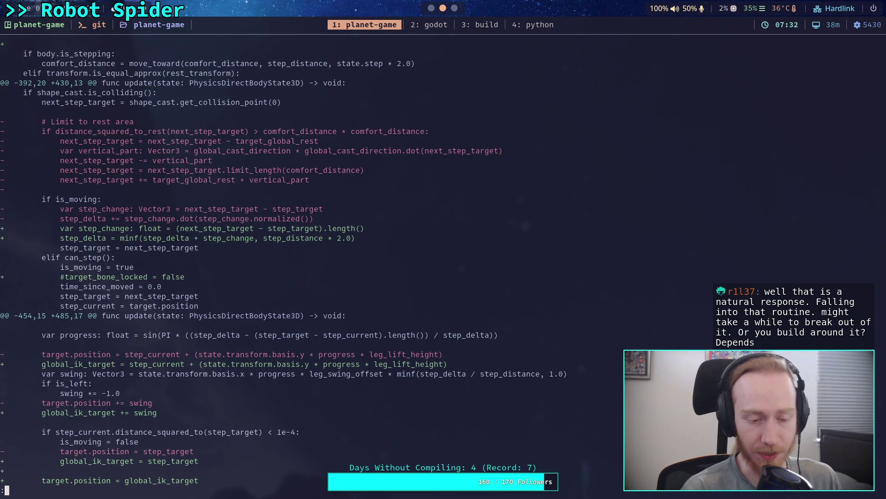
pyautogui.press('super+2')
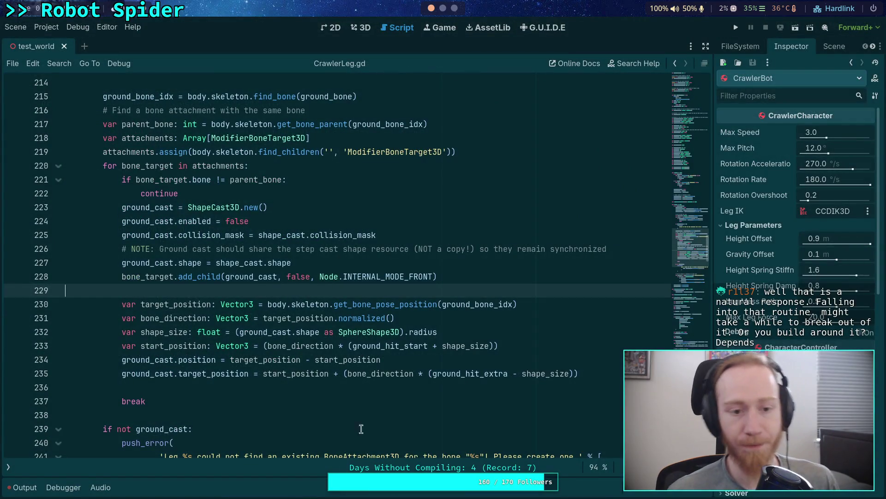
# Scroll around setup() near line 214 in CrawlerLeg.gd, then return to the terminal diff
pyautogui.scroll(-7, 318, 395)
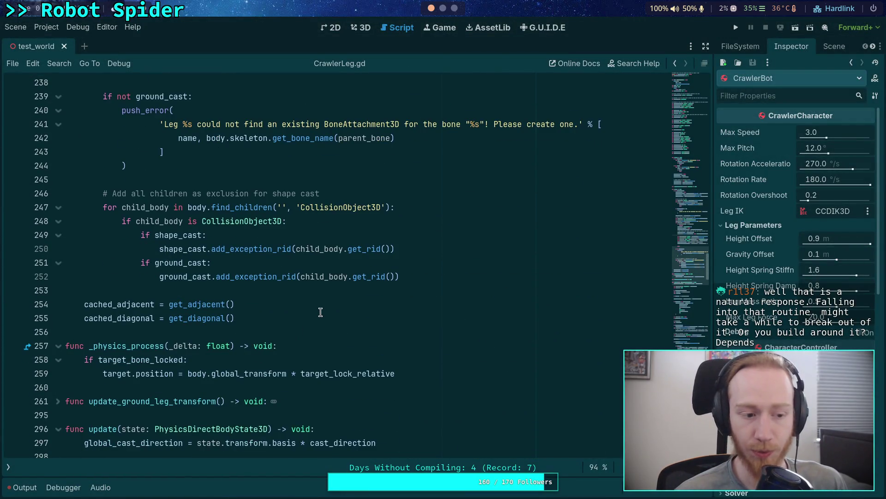
pyautogui.scroll(12, 314, 306)
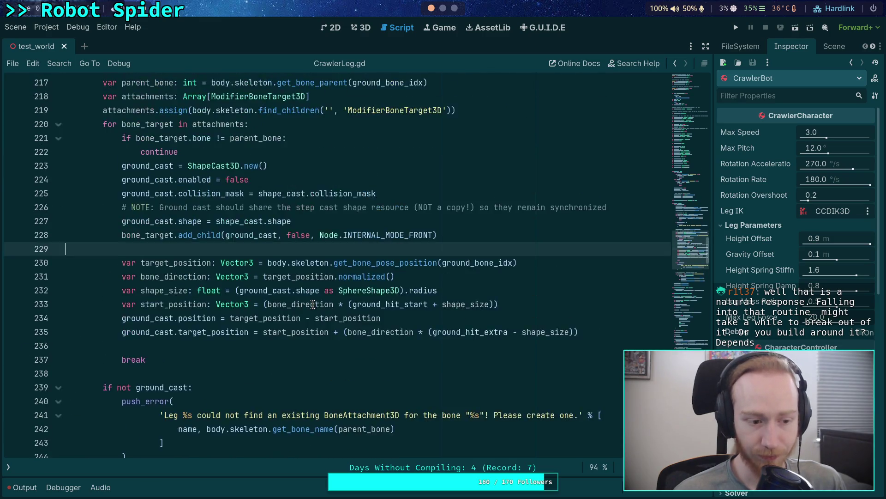
pyautogui.scroll(2, 308, 306)
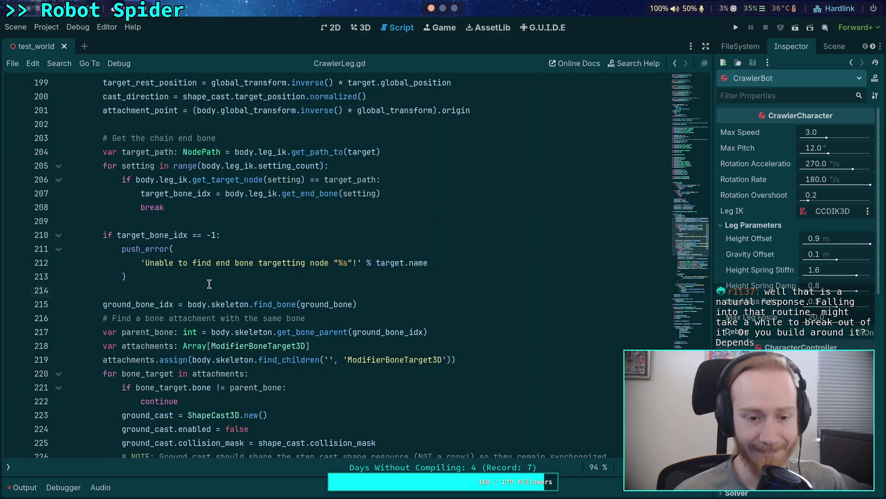
pyautogui.click(203, 291)
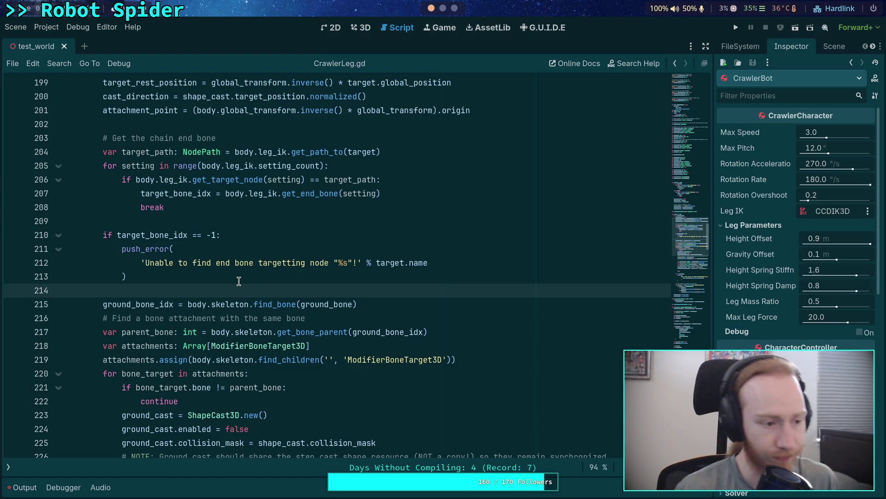
pyautogui.scroll(9, 233, 313)
pyautogui.scroll(7, 197, 296)
pyautogui.scroll(-11, 198, 291)
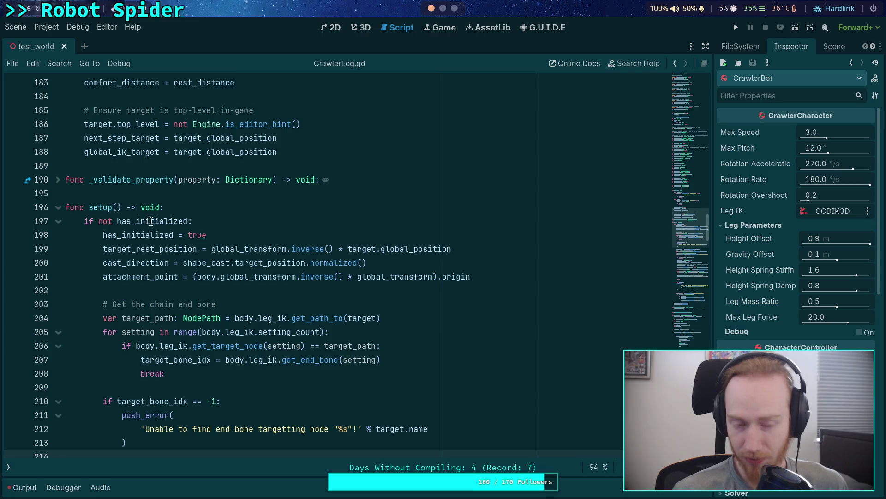
pyautogui.scroll(-2, 249, 286)
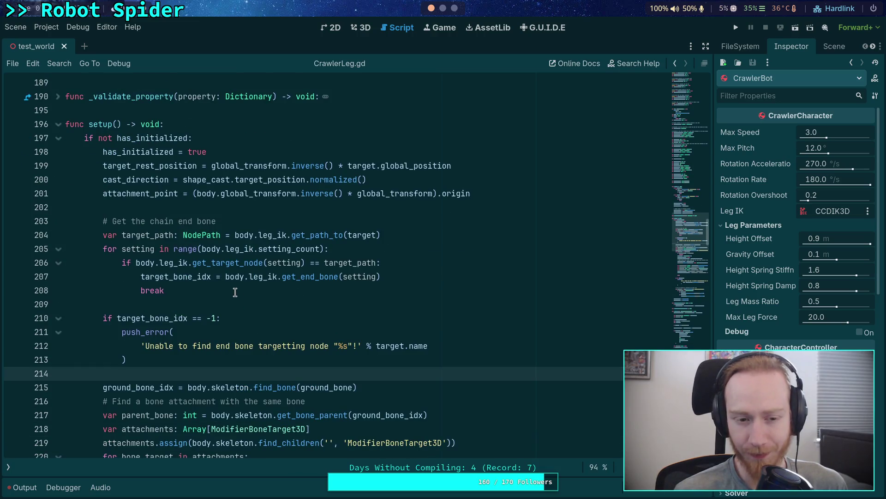
pyautogui.click(443, 9)
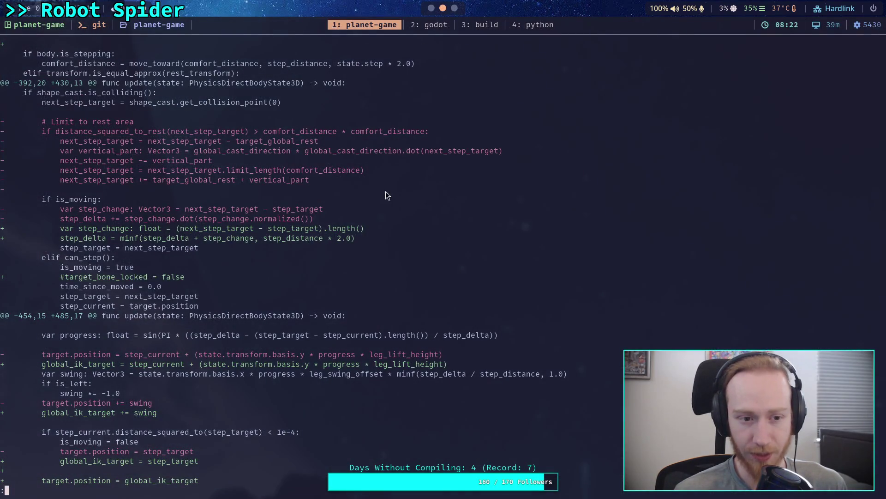
# Scroll up the diff to the _physics_process and target_bone_position hunk, then view lines 174–205 in Godot
pyautogui.scroll(5, 382, 271)
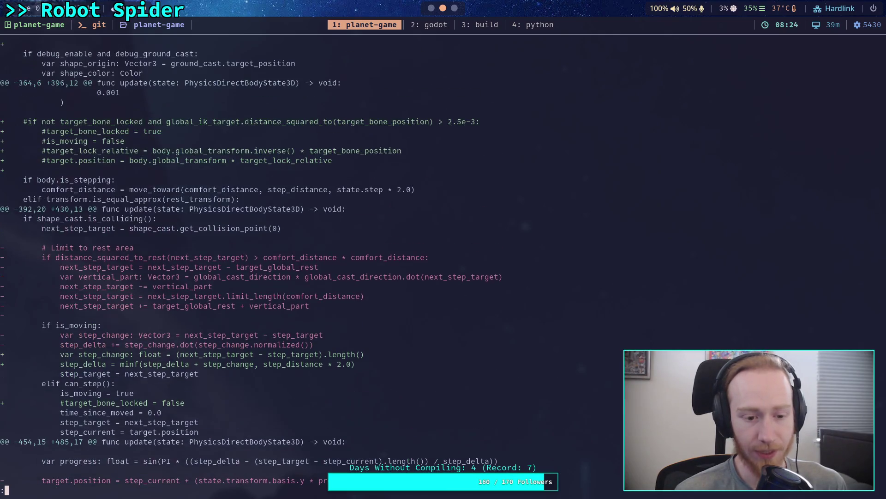
pyautogui.scroll(8, 381, 270)
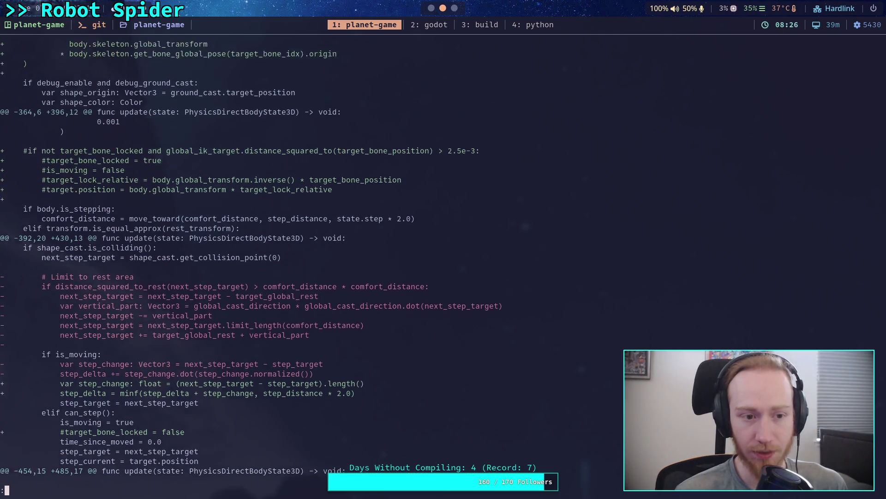
pyautogui.scroll(1, 400, 259)
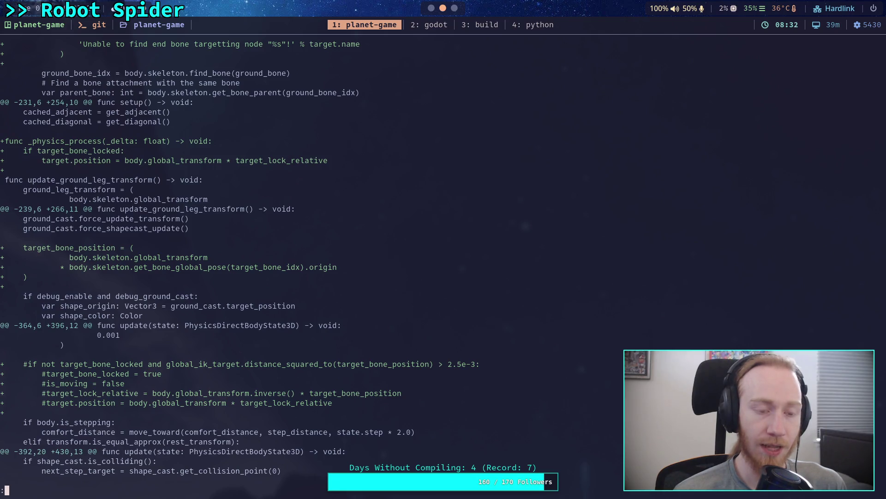
pyautogui.press('super+1')
pyautogui.scroll(3, 335, 242)
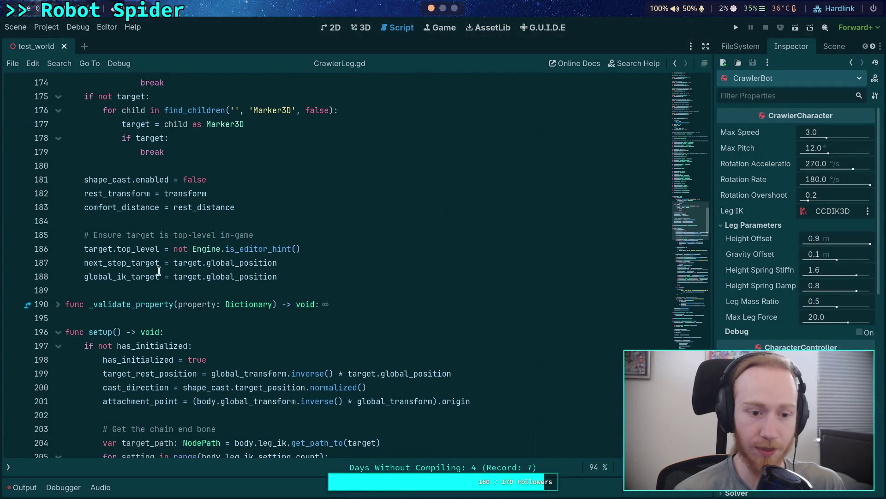
# Select and delete the _physics_process function in CrawlerLeg.gd
pyautogui.scroll(5, 77, 326)
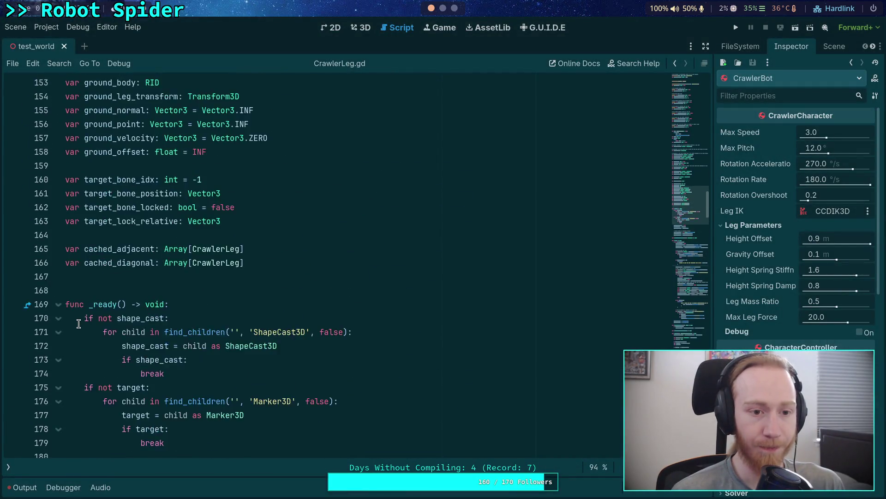
pyautogui.scroll(-10, 88, 296)
pyautogui.scroll(-10, 97, 277)
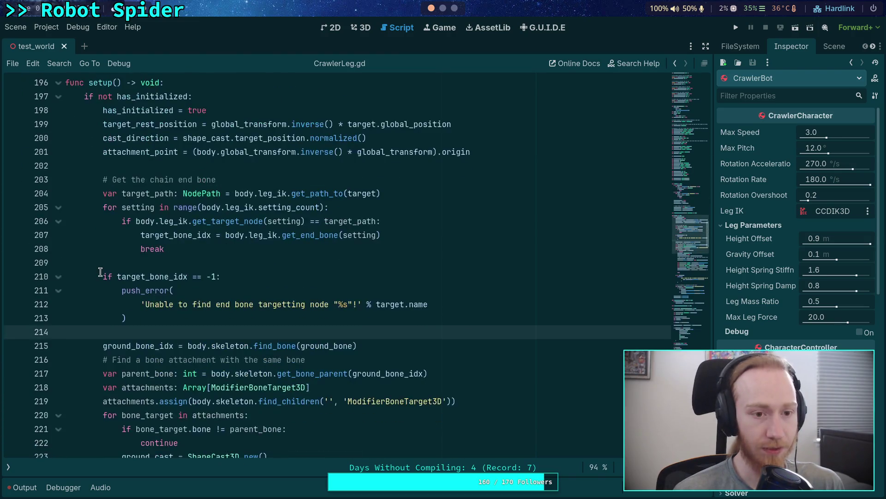
pyautogui.scroll(5, 103, 274)
pyautogui.scroll(-10, 104, 273)
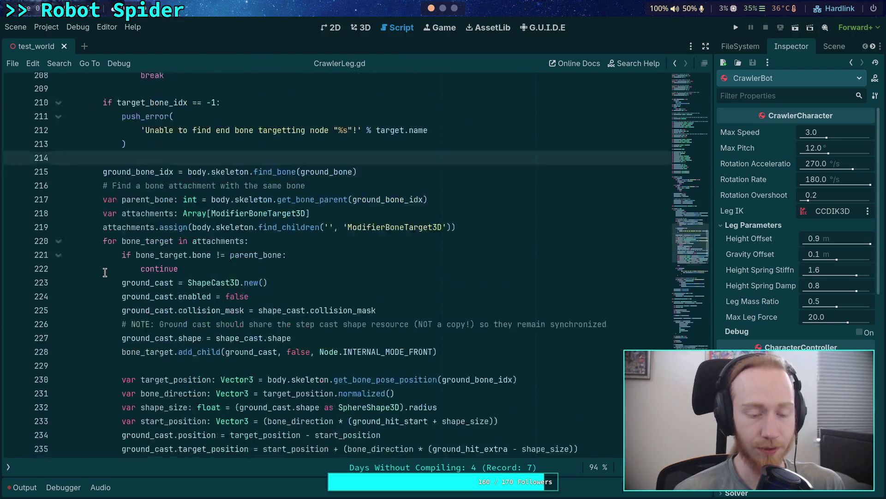
pyautogui.moveTo(446, 285)
pyautogui.mouseDown()
pyautogui.moveTo(380, 285)
pyautogui.moveTo(65, 241)
pyautogui.mouseUp()
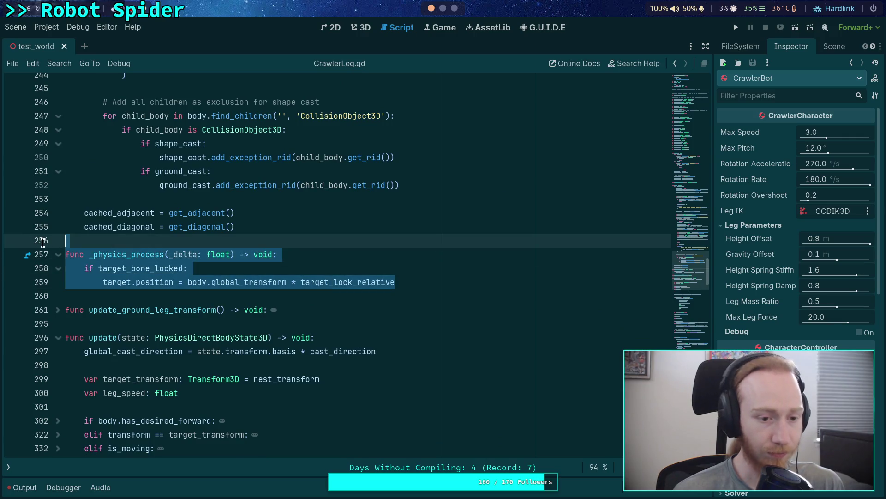
pyautogui.press('Delete')
pyautogui.press('Delete')
# Unfold update_ground_leg_transform to confirm the target_bone_position block remains, then return to the terminal
pyautogui.click(58, 255)
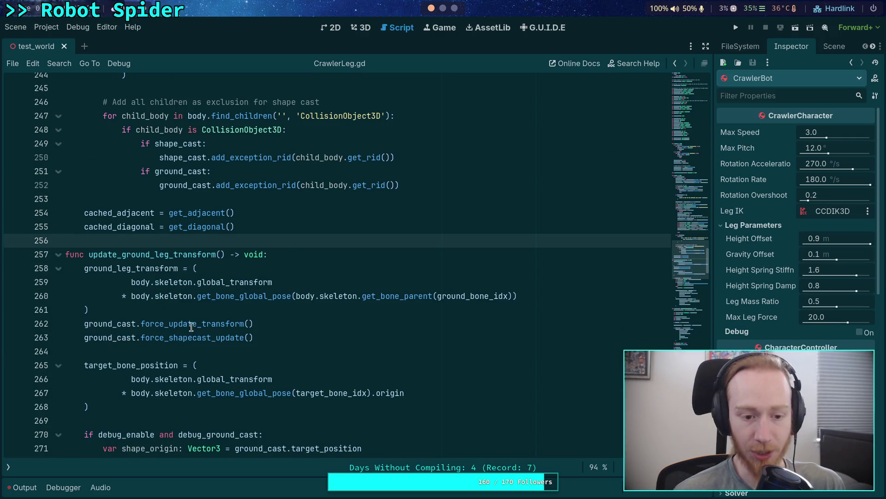
pyautogui.scroll(-3, 69, 263)
pyautogui.moveTo(120, 282); pyautogui.dragTo(84, 240)
pyautogui.click(127, 278)
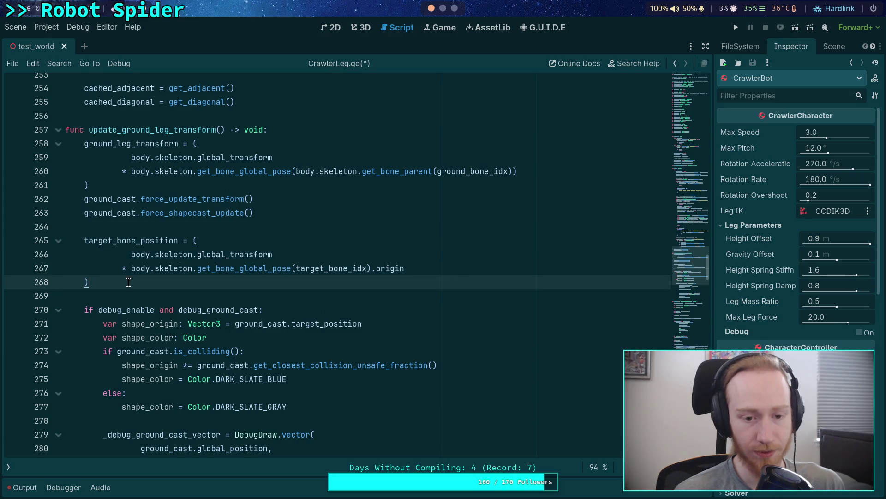
pyautogui.moveTo(95, 281); pyautogui.dragTo(84, 241)
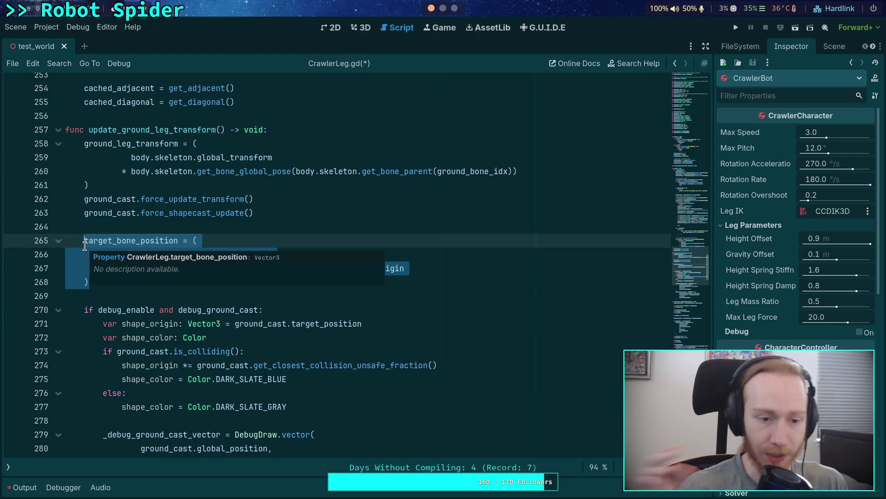
pyautogui.click(137, 227)
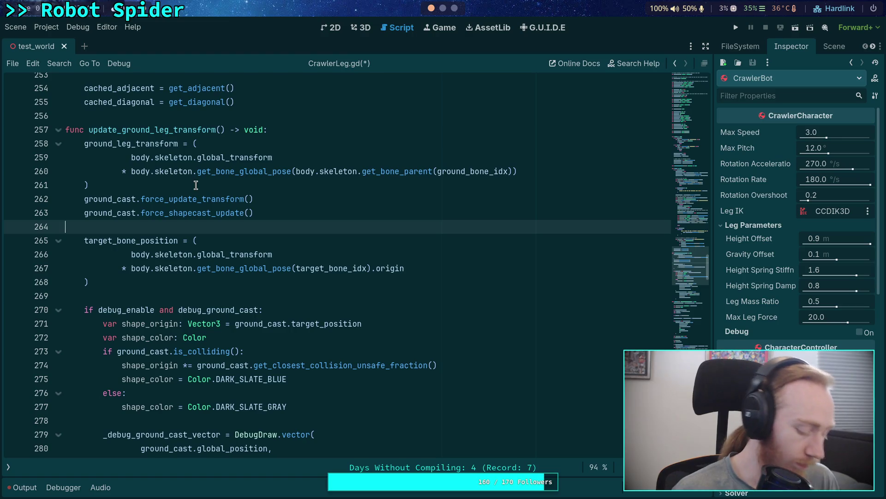
pyautogui.press('super+3')
pyautogui.press('super+1')
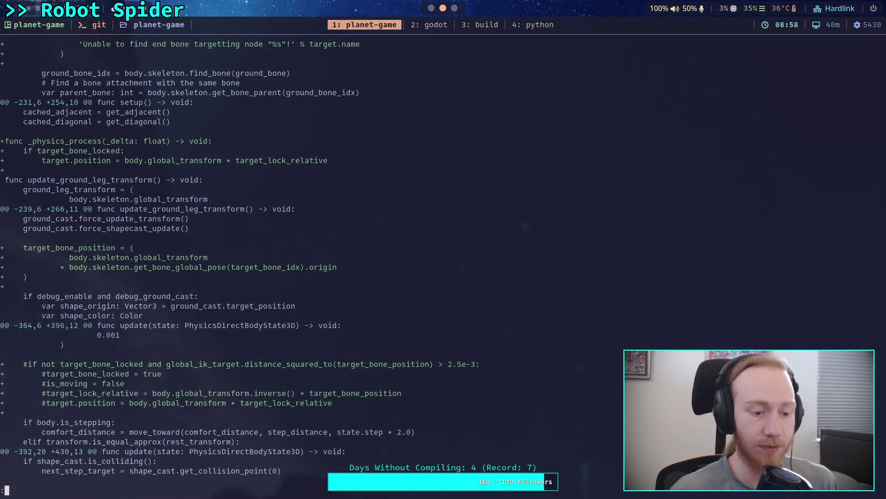
# Save CrawlerLeg.gd and rerun git diff, revealing debug flags switched from false to true
pyautogui.press('super+2')
pyautogui.hotkey('ctrl', 's')
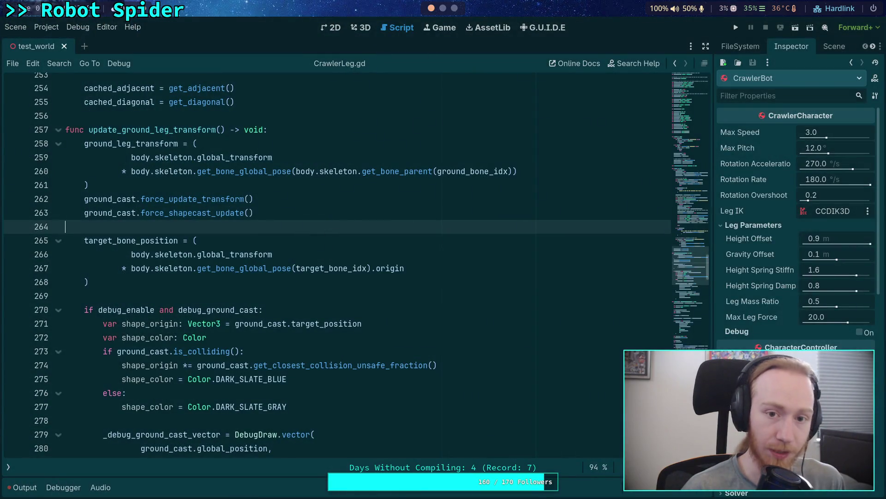
pyautogui.press('super+1')
pyautogui.write('qgit diff')
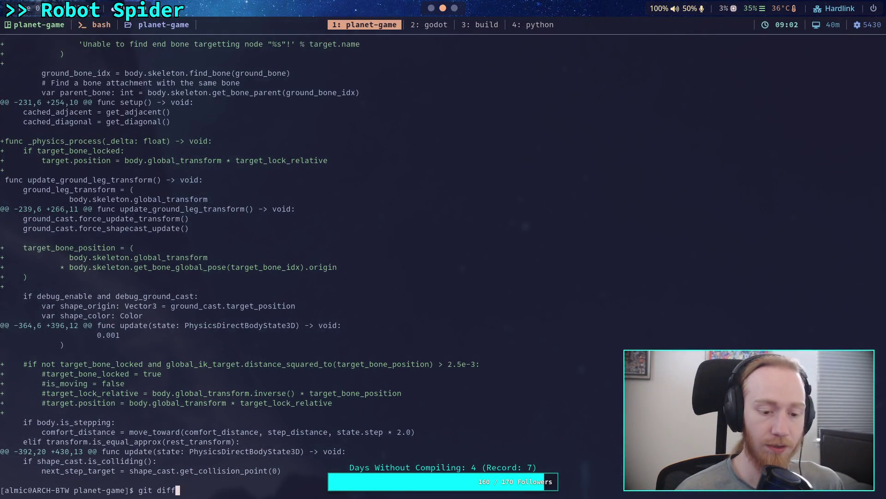
pyautogui.press('Return')
pyautogui.press('j')
pyautogui.press('j')
pyautogui.press('j')
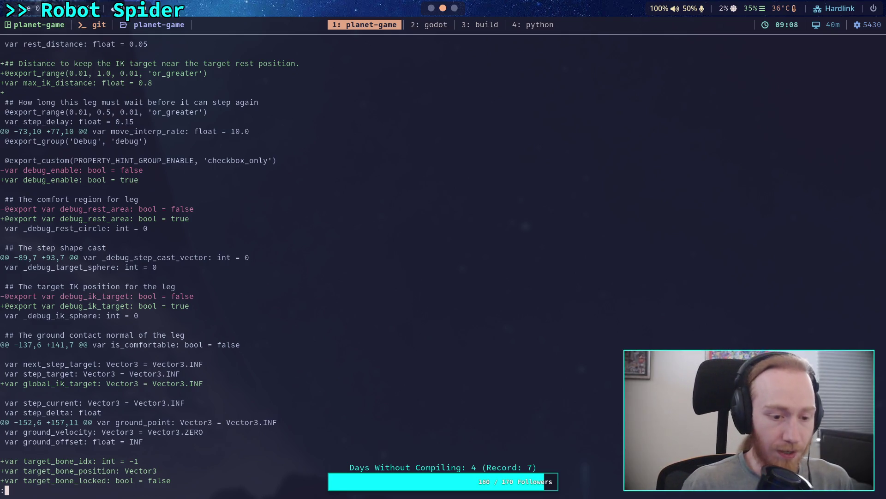
pyautogui.press('super+1')
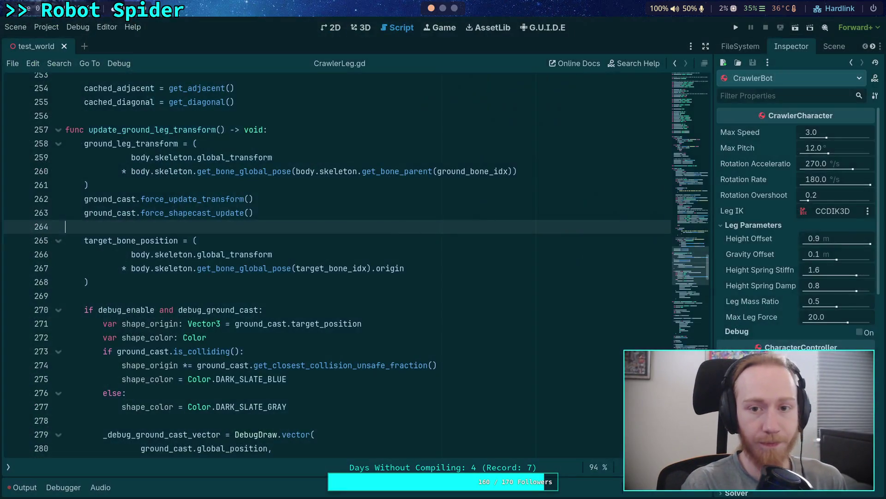
# Change debug_ik_target's default from true to false
pyautogui.scroll(20, 221, 263)
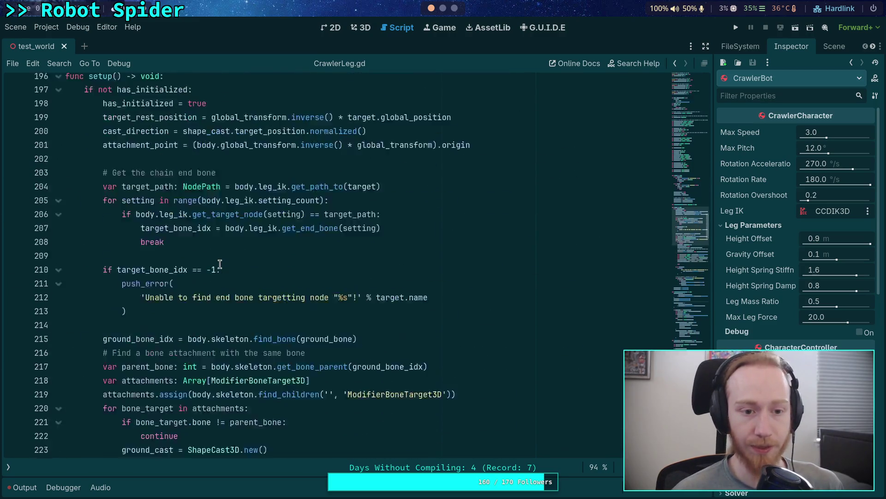
pyautogui.scroll(20, 220, 263)
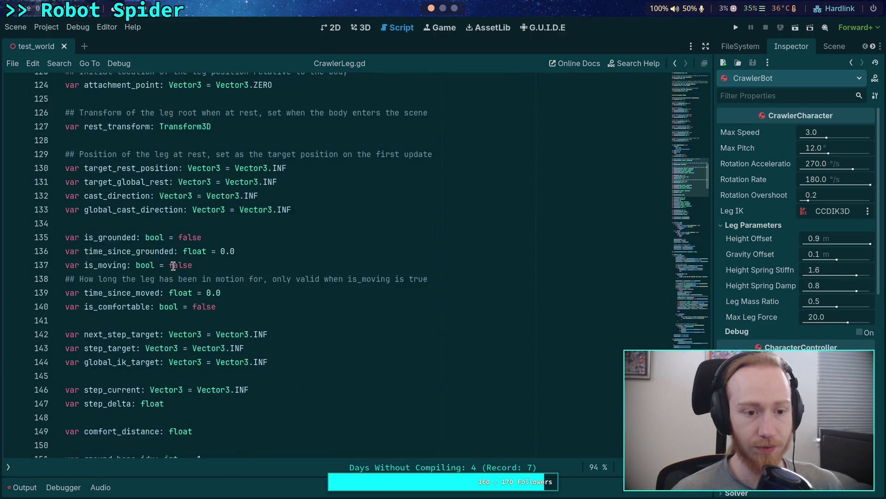
pyautogui.scroll(3, 173, 266)
pyautogui.scroll(4, 249, 246)
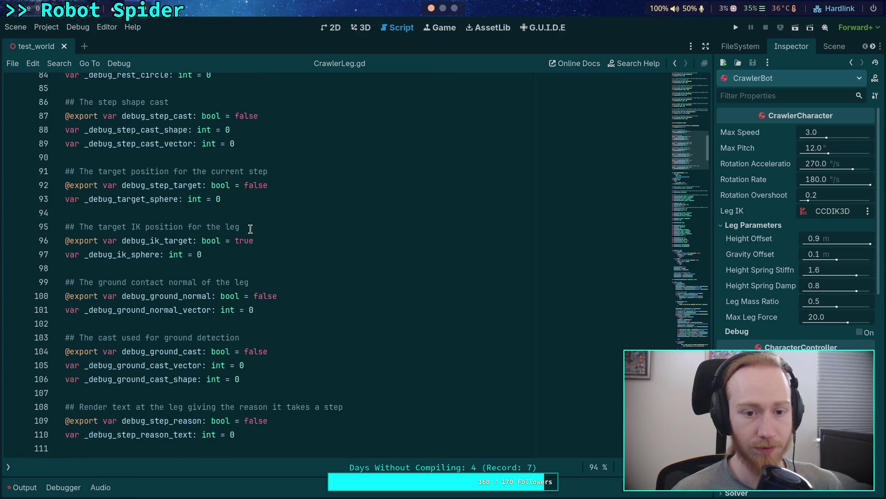
pyautogui.doubleClick(244, 241)
pyautogui.write('false')
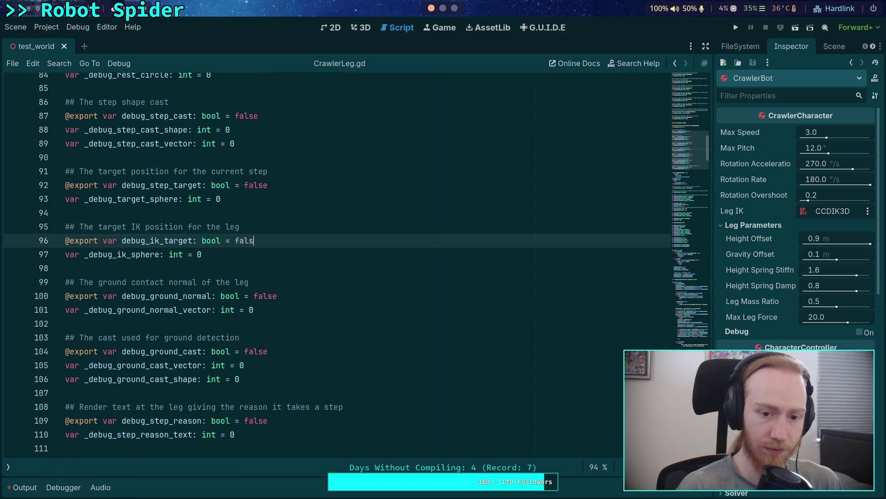
# Set debug_rest_area and debug_enable to false as well, and save the script
pyautogui.scroll(4, 244, 234)
pyautogui.doubleClick(244, 227)
pyautogui.write('fals')
pyautogui.press('Return')
pyautogui.press('Up')
pyautogui.press('Up')
pyautogui.press('Up')
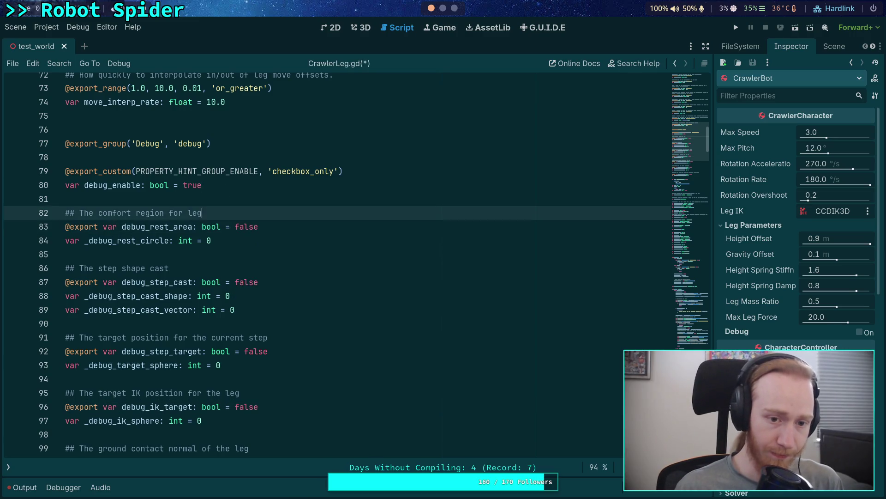
pyautogui.press('BackSpace')
pyautogui.press('BackSpace')
pyautogui.press('BackSpace')
pyautogui.write('false')
pyautogui.hotkey('ctrl', 's')
pyautogui.press('super+2')
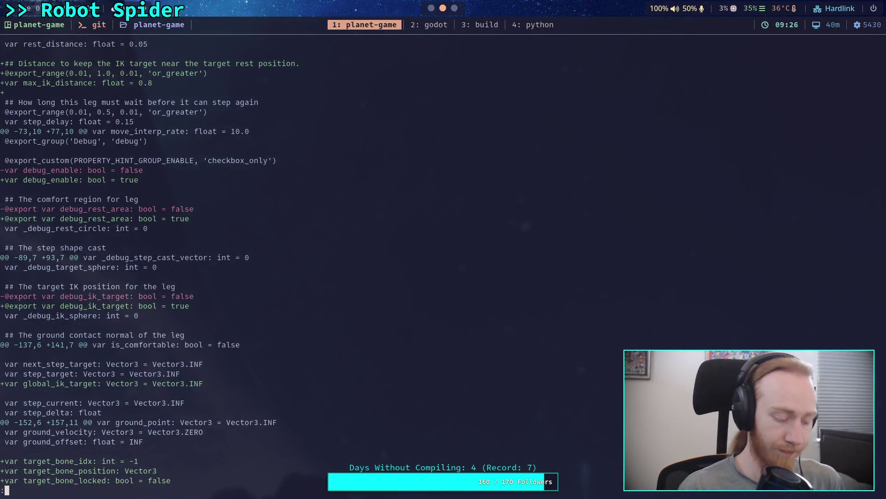
# Rerun git diff and read the CrawlerLeg.gd changes, now only the bone-tracking additions
pyautogui.press('q')
pyautogui.press('Up')
pyautogui.press('Return')
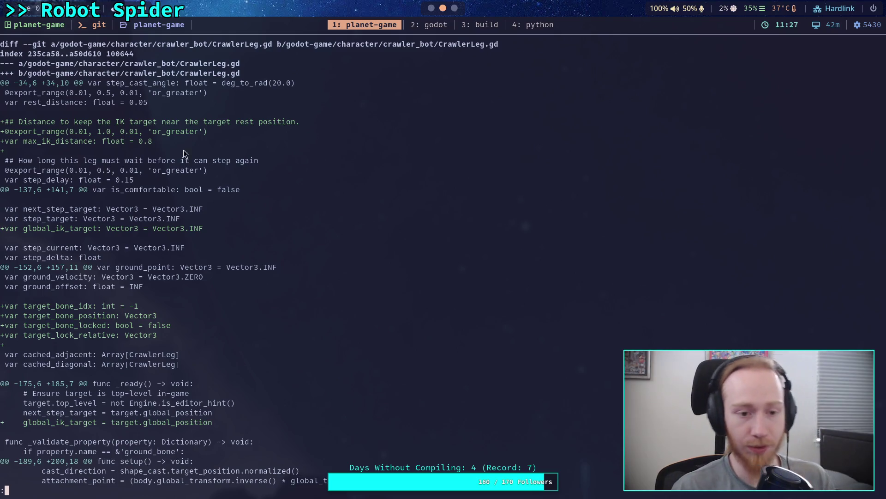
pyautogui.click(432, 8)
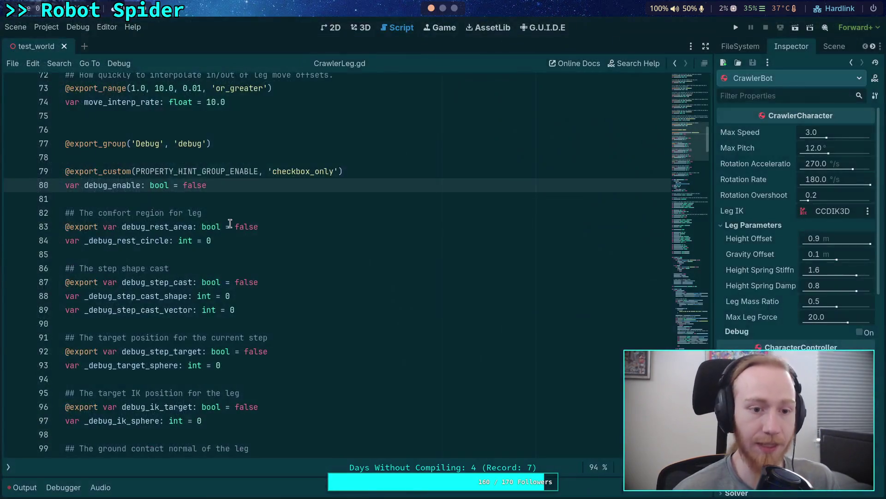
# Delete the max_ik_distance property lines from CrawlerLeg.gd
pyautogui.scroll(12, 226, 249)
pyautogui.scroll(1, 226, 250)
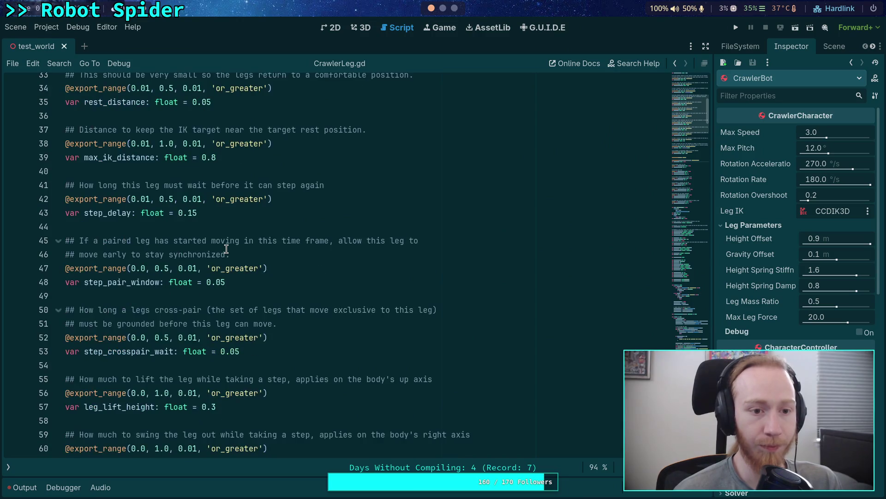
pyautogui.moveTo(248, 161); pyautogui.dragTo(164, 115)
pyautogui.press('BackSpace')
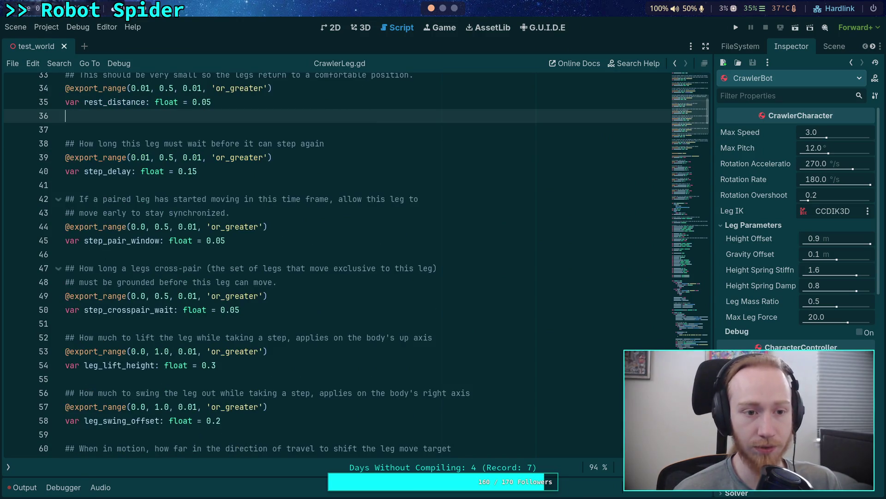
pyautogui.press('BackSpace')
pyautogui.moveTo(310, 324)
pyautogui.mouseDown()
pyautogui.moveTo(65, 227)
pyautogui.moveTo(165, 157)
pyautogui.mouseUp()
pyautogui.click(375, 265)
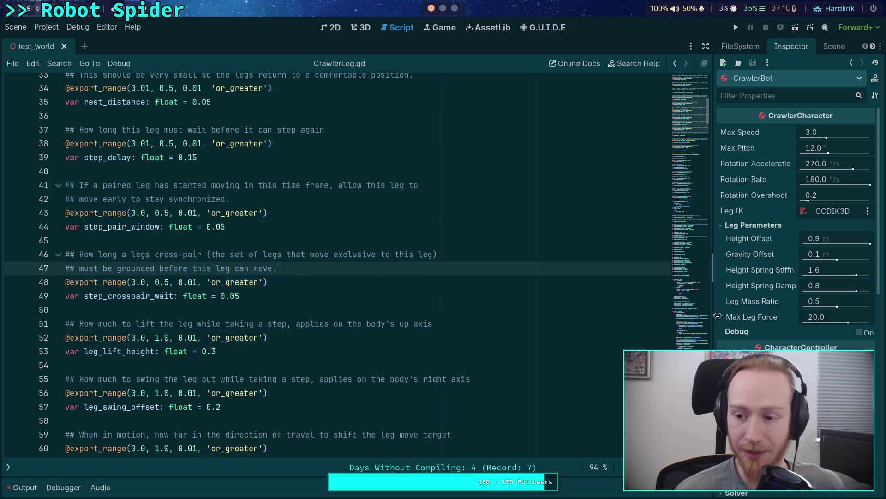
# Inspect the FL_Leg node's CrawlerLeg properties in the CrawlerBot scene
pyautogui.click(826, 48)
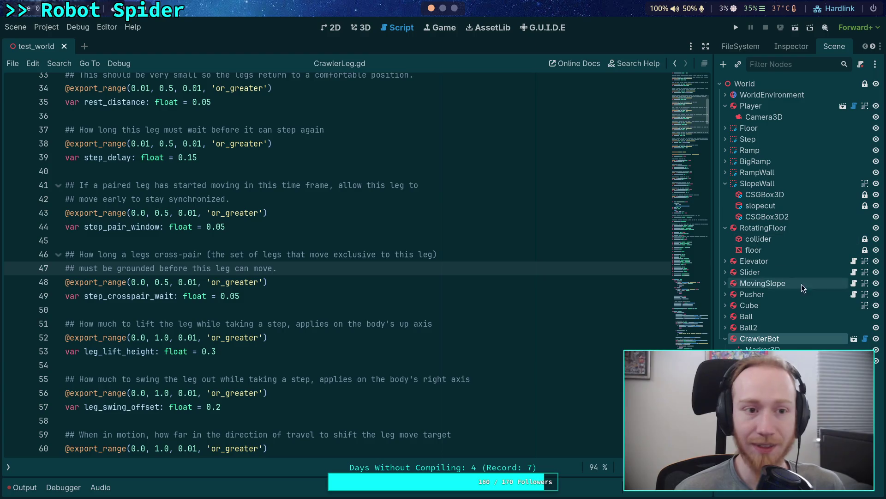
pyautogui.click(854, 344)
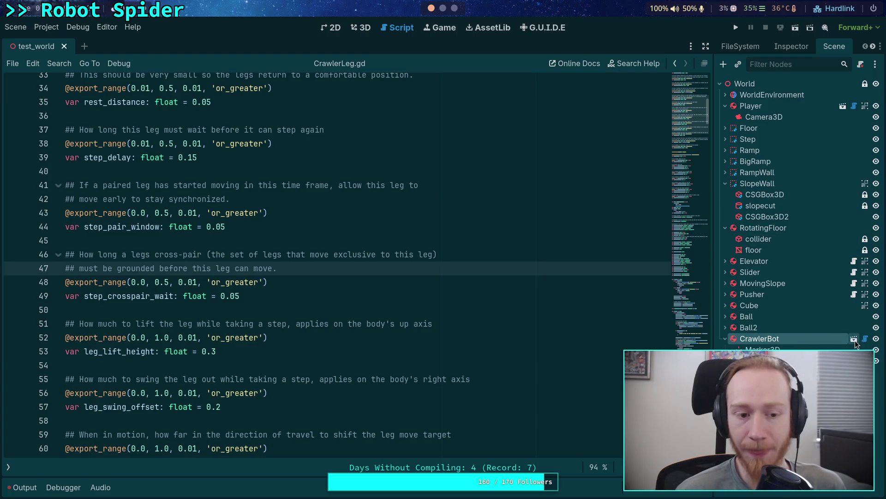
pyautogui.click(779, 162)
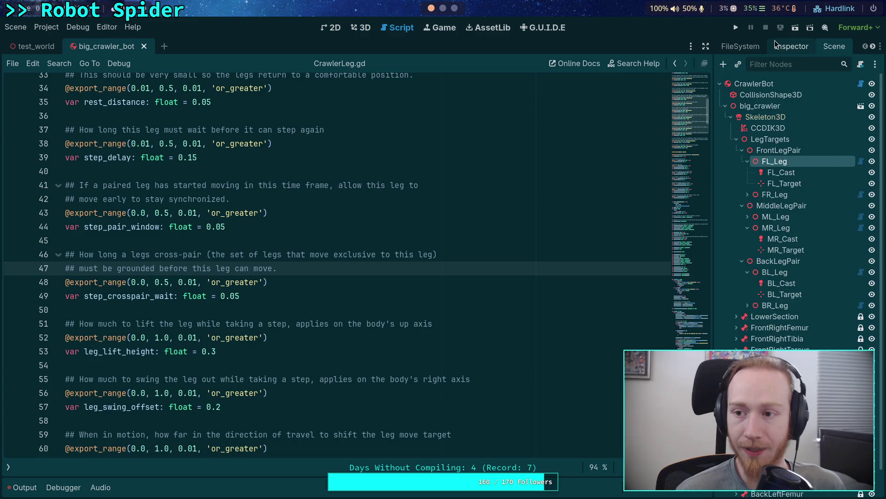
pyautogui.click(792, 46)
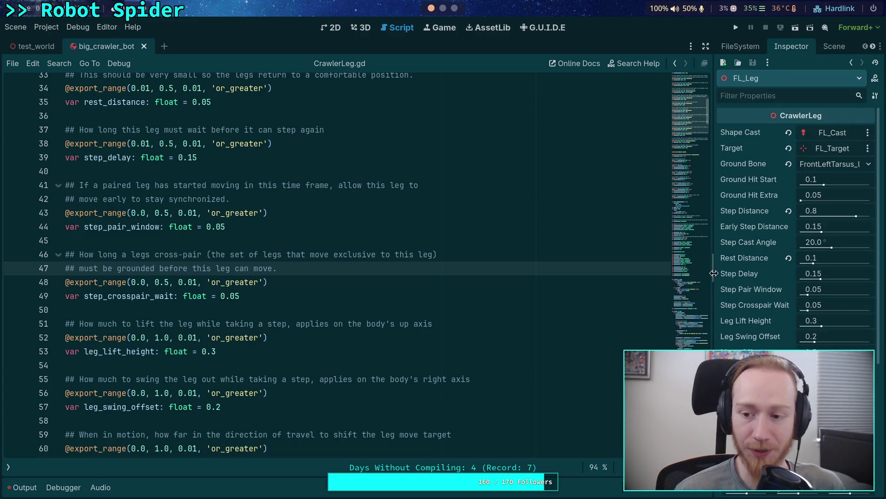
pyautogui.moveTo(714, 268); pyautogui.dragTo(688, 269)
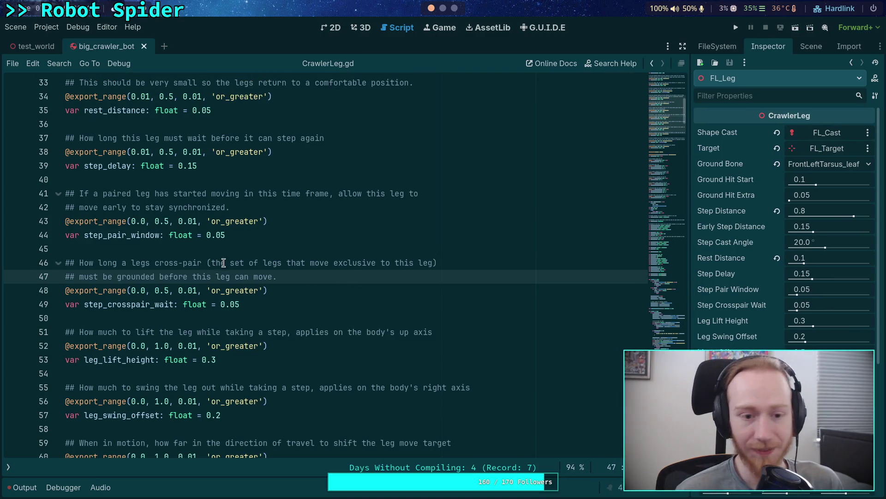
# Close the big_crawler_bot scene, leaving test_world and the script open
pyautogui.click(281, 248)
pyautogui.scroll(-7, 529, 190)
pyautogui.click(144, 46)
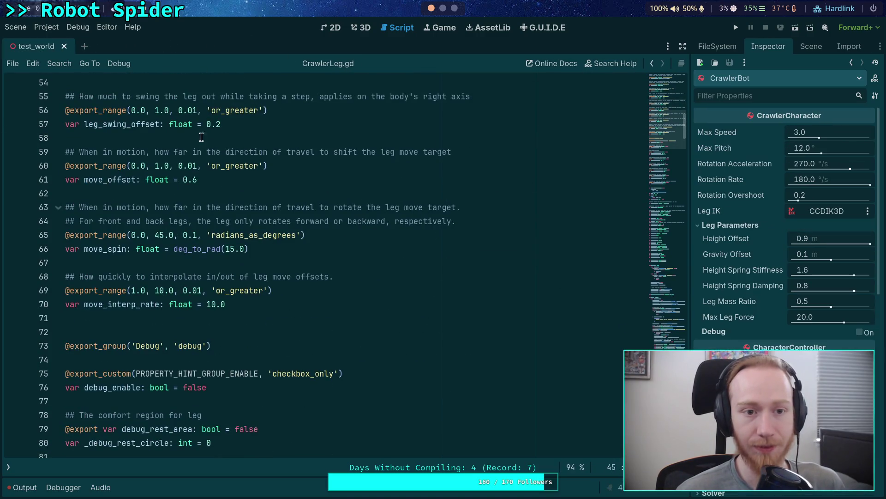
pyautogui.scroll(-12, 357, 239)
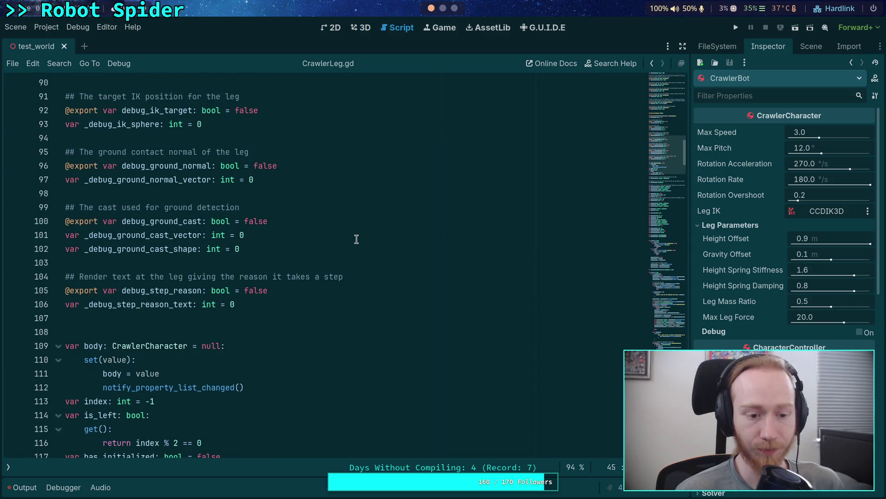
# Check the design notes, rerun git diff in the terminal, then return to Godot
pyautogui.press('super+3')
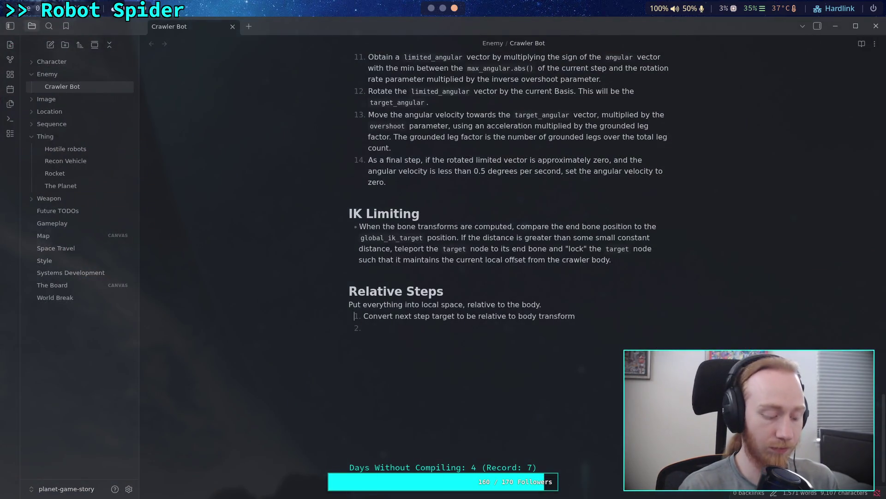
pyautogui.press('super+2')
pyautogui.press('q')
pyautogui.press('Up')
pyautogui.press('Return')
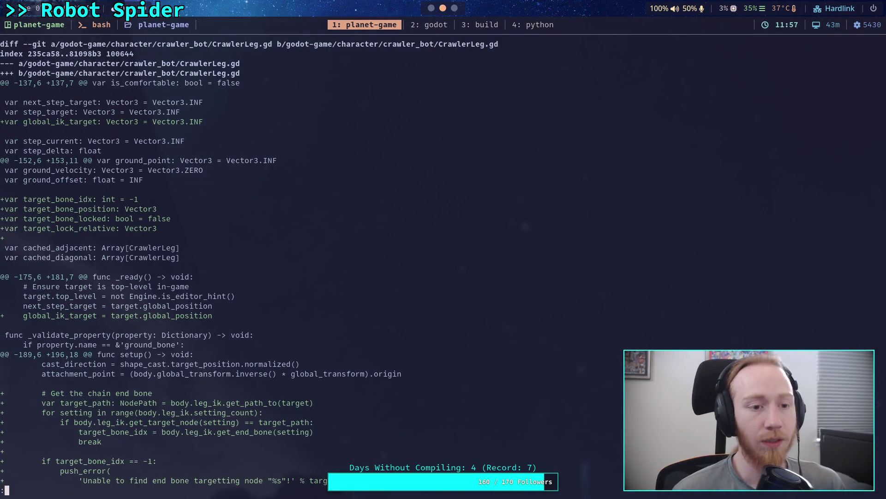
pyautogui.press('super+1')
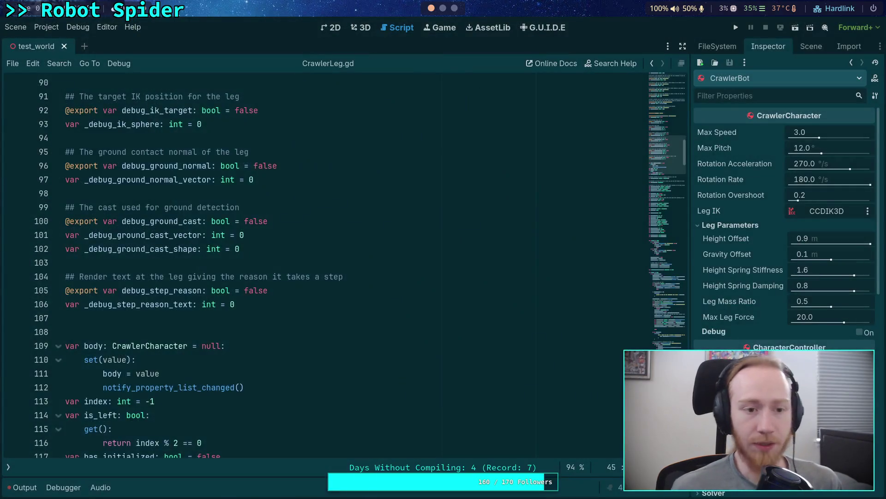
# Delete the global_ik_target declaration on line 140
pyautogui.scroll(10, 316, 277)
pyautogui.scroll(-18, 315, 277)
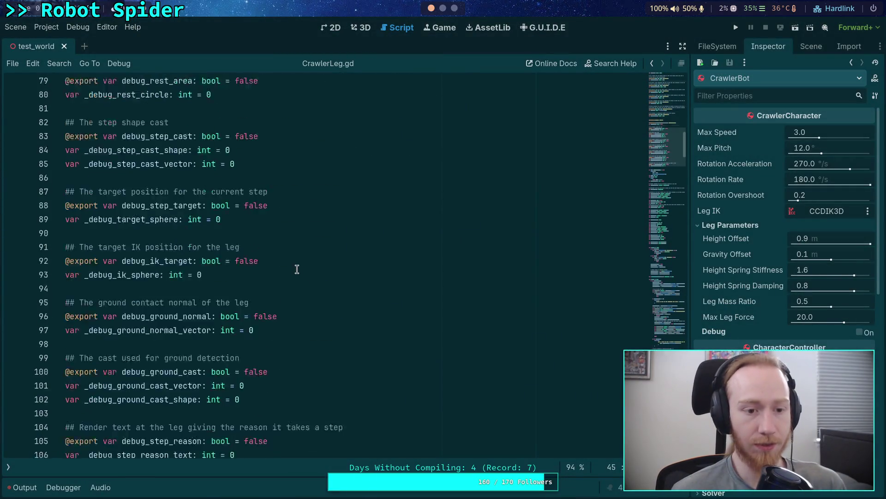
pyautogui.scroll(-5, 214, 260)
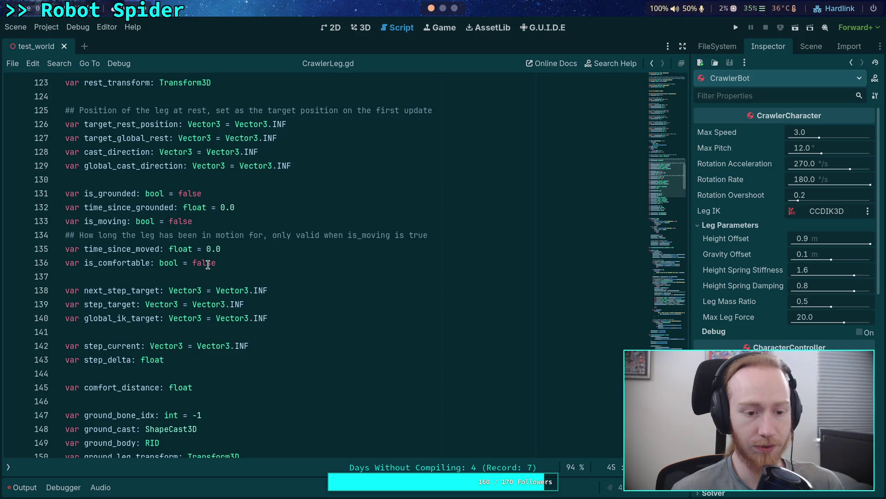
pyautogui.scroll(-2, 208, 263)
pyautogui.doubleClick(110, 236)
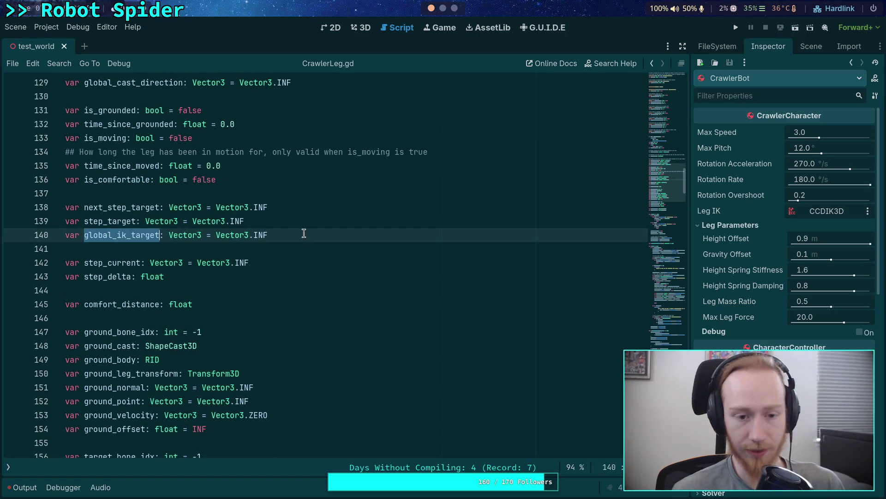
pyautogui.click(302, 227)
pyautogui.hotkey('shift', 'Up')
pyautogui.press('BackSpace')
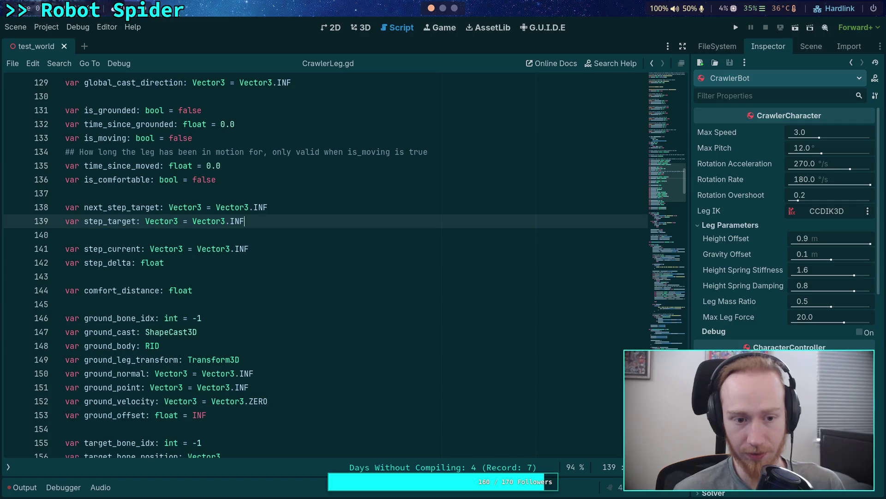
# Delete the global_ik_target assignment from _ready
pyautogui.scroll(-6, 289, 242)
pyautogui.scroll(-8, 288, 242)
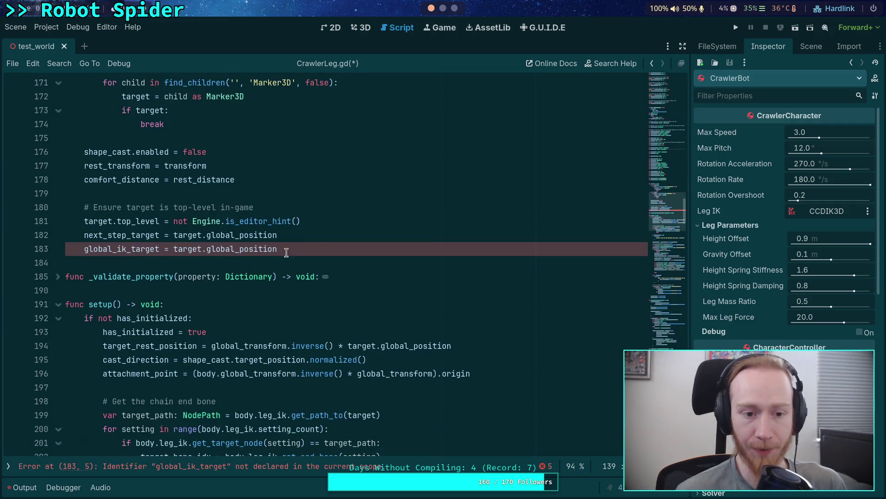
pyautogui.click(313, 242)
pyautogui.hotkey('shift', 'Down')
pyautogui.press('BackSpace')
pyautogui.scroll(-14, 320, 234)
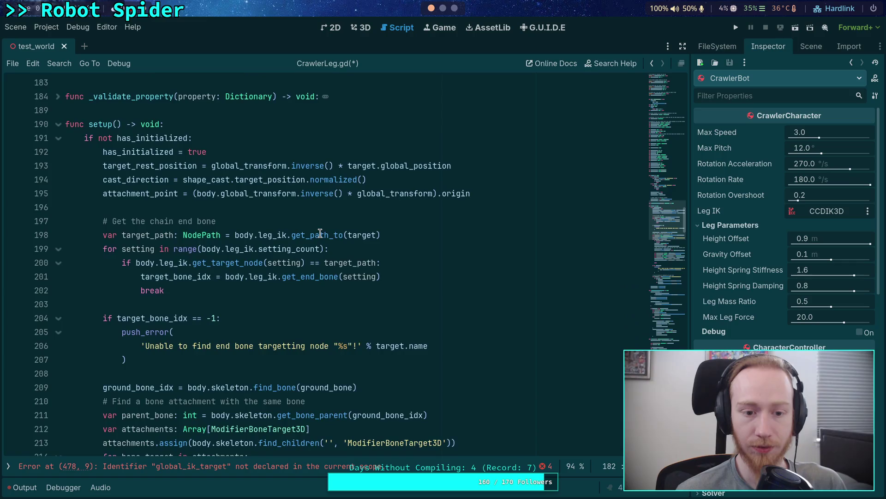
# Rerun git diff in the terminal to check the removal
pyautogui.press('super+1')
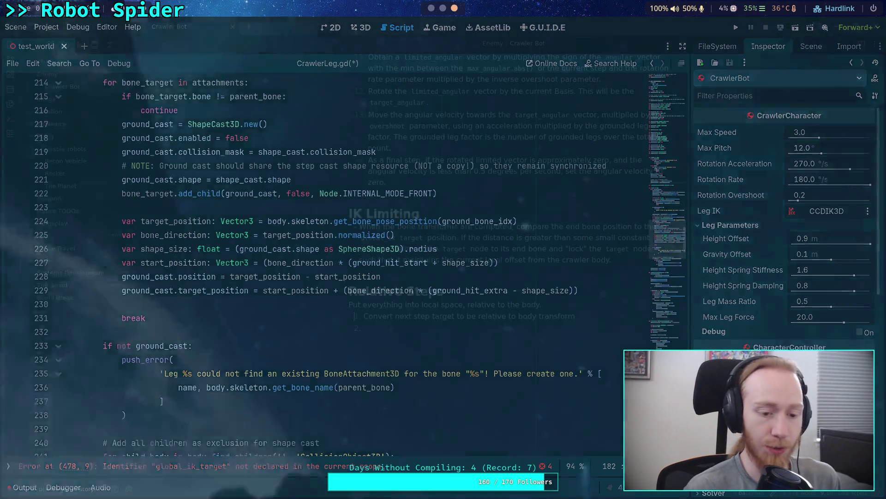
pyautogui.press('q')
pyautogui.press('Up')
pyautogui.press('Return')
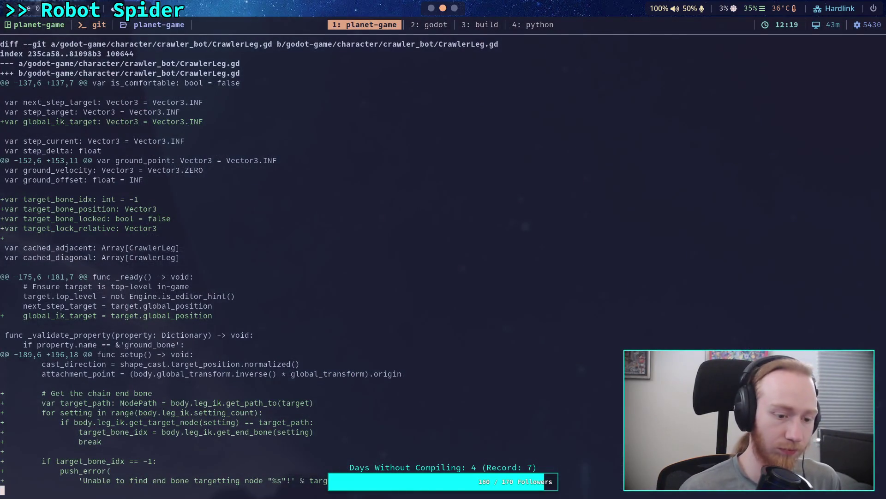
# Rerun git diff to confirm global_ik_target no longer appears, then return to the script
pyautogui.press('q')
pyautogui.press('Up')
pyautogui.press('Return')
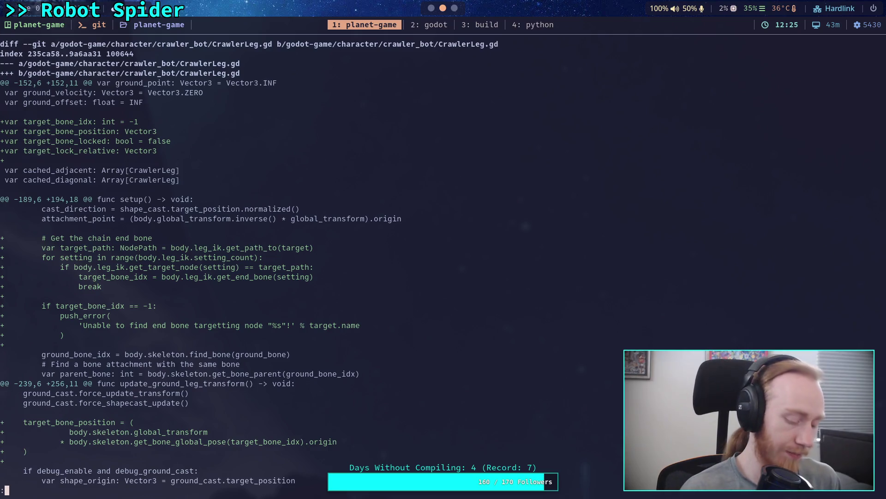
pyautogui.press('super+2')
pyautogui.scroll(15, 312, 298)
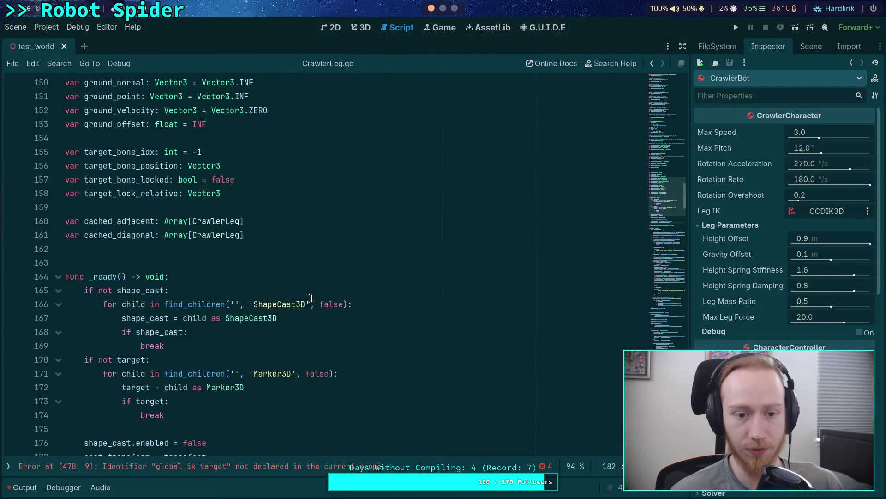
# Delete the target_lock_relative declaration line and save CrawlerLeg.gd
pyautogui.scroll(6, 312, 298)
pyautogui.scroll(-3, 315, 302)
pyautogui.moveTo(228, 332); pyautogui.dragTo(289, 302)
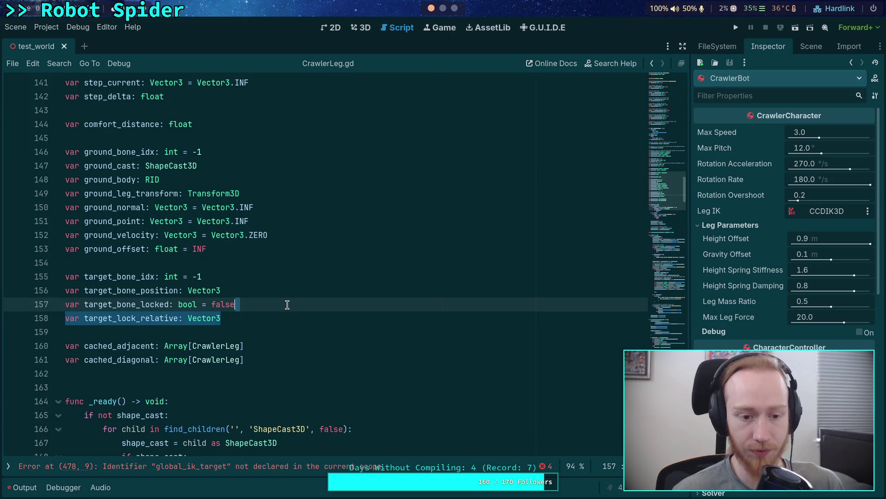
pyautogui.press('BackSpace')
pyautogui.scroll(-6, 269, 291)
pyautogui.scroll(-5, 268, 290)
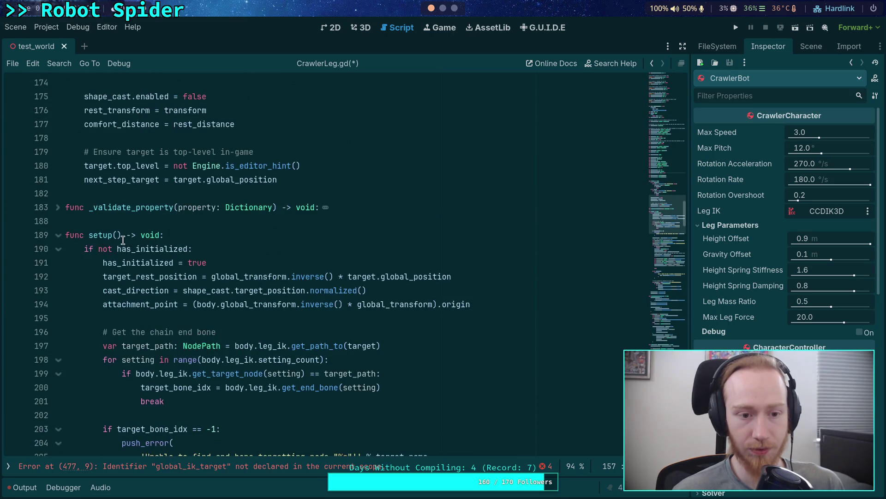
pyautogui.scroll(-13, 245, 262)
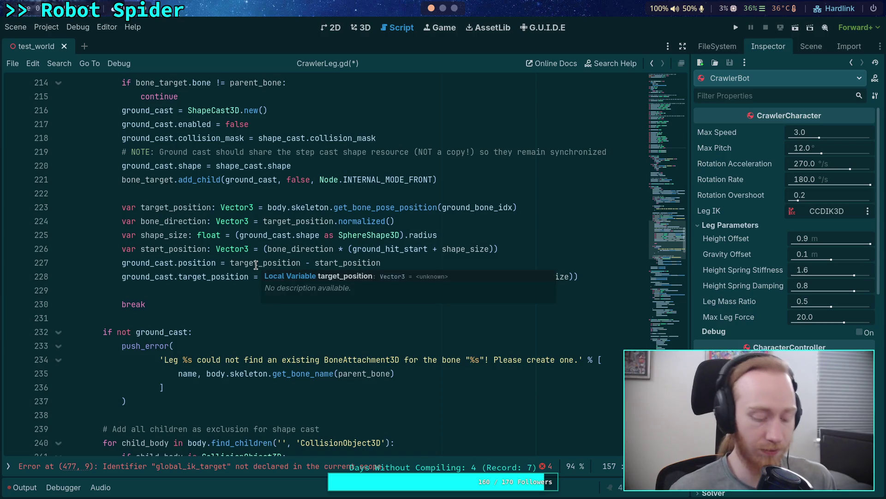
pyautogui.hotkey('ctrl', 's')
# Rerun git diff, now showing only three added target_bone variables
pyautogui.hotkey('alt', 'Tab')
pyautogui.press('q')
pyautogui.press('Up')
pyautogui.press('Return')
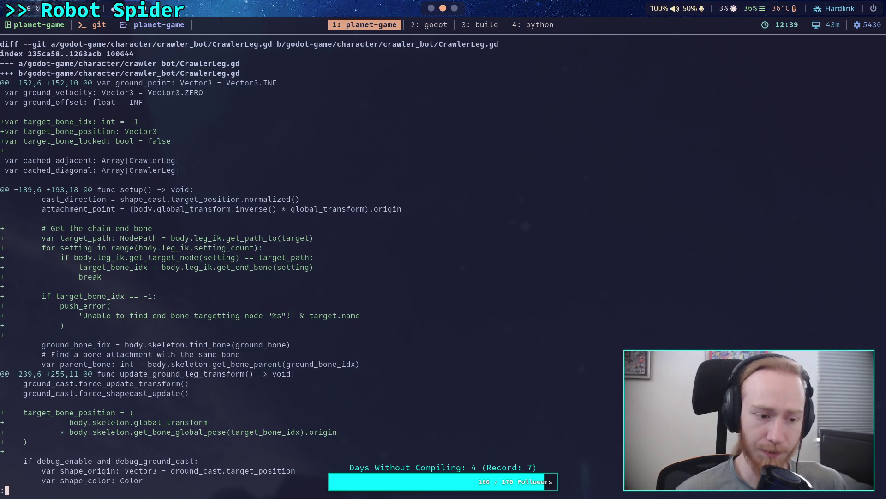
# Read through the remaining diff hunks, then return to CrawlerLeg.gd's ground-cast setup code
pyautogui.scroll(-3, 238, 262)
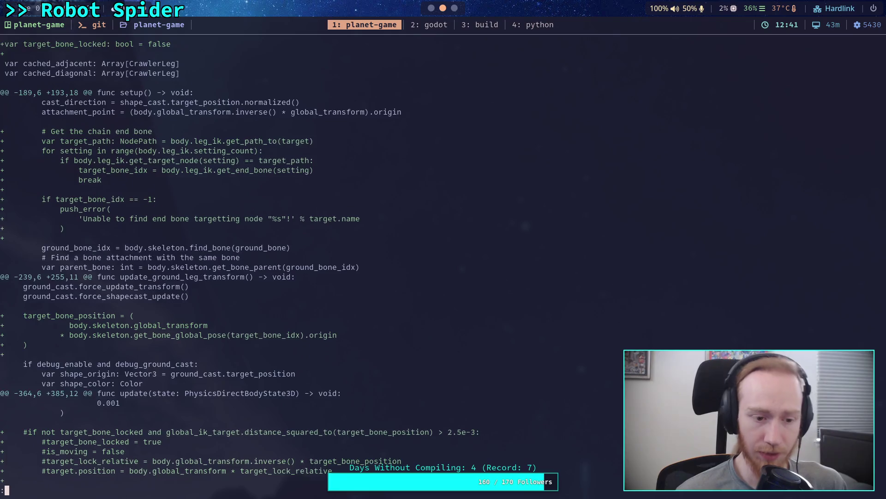
pyautogui.scroll(-5, 238, 262)
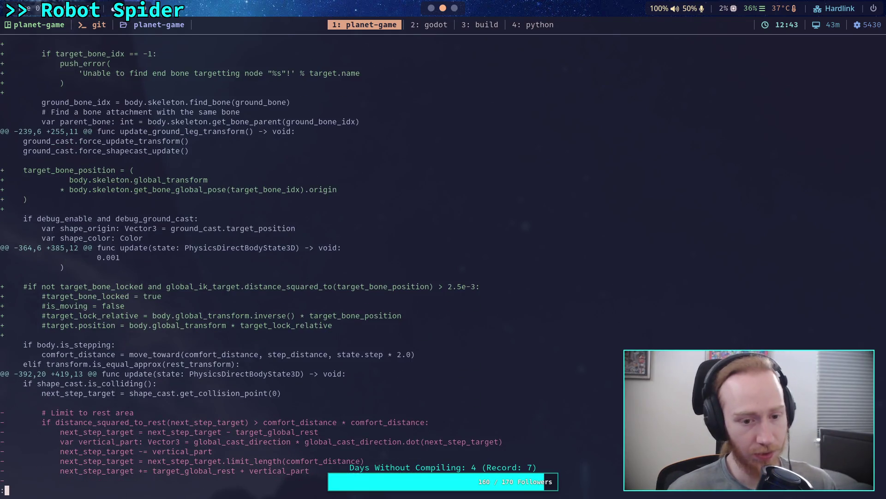
pyautogui.scroll(-1, 237, 262)
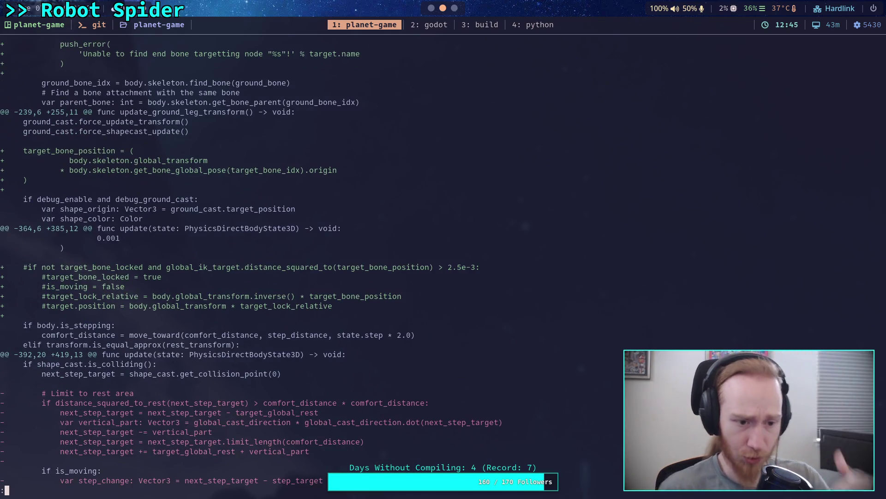
pyautogui.hotkey('alt', 'Tab')
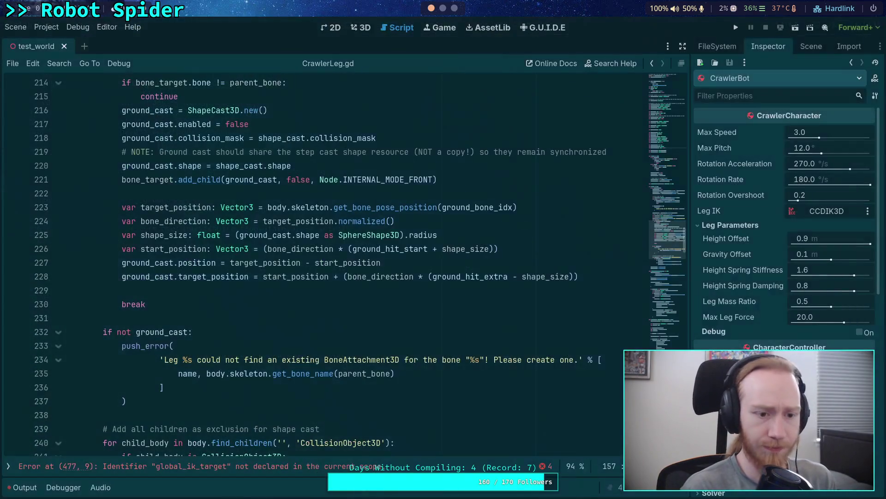
# Expand the elif is_grounded block and delete the commented-out target_bone_locked lines
pyautogui.scroll(-10, 260, 267)
pyautogui.scroll(-20, 260, 267)
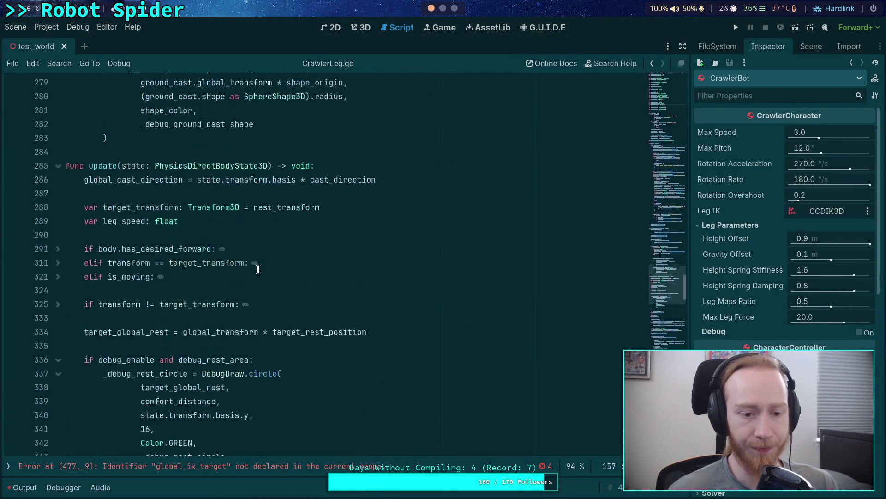
pyautogui.scroll(-12, 217, 267)
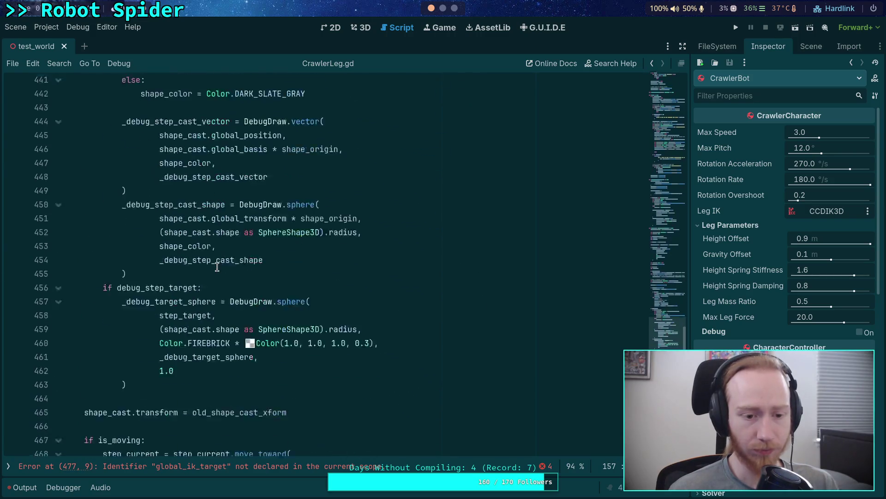
pyautogui.scroll(-3, 215, 268)
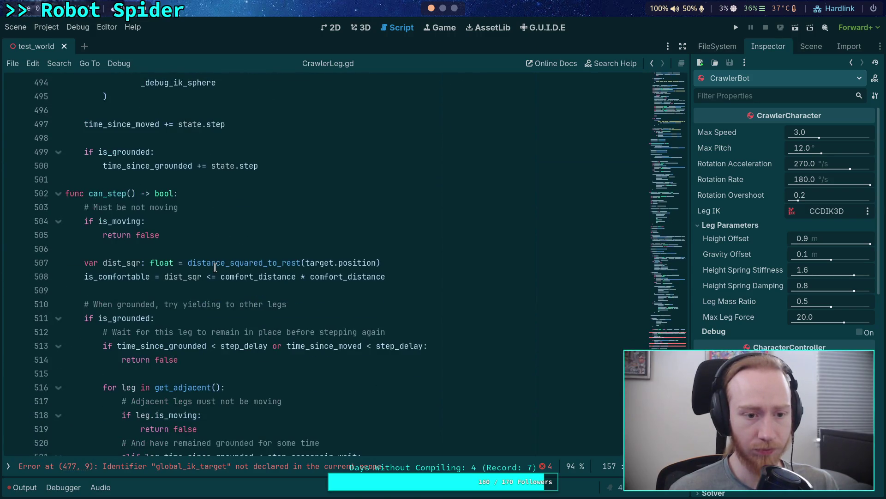
pyautogui.scroll(-5, 215, 267)
pyautogui.scroll(17, 214, 267)
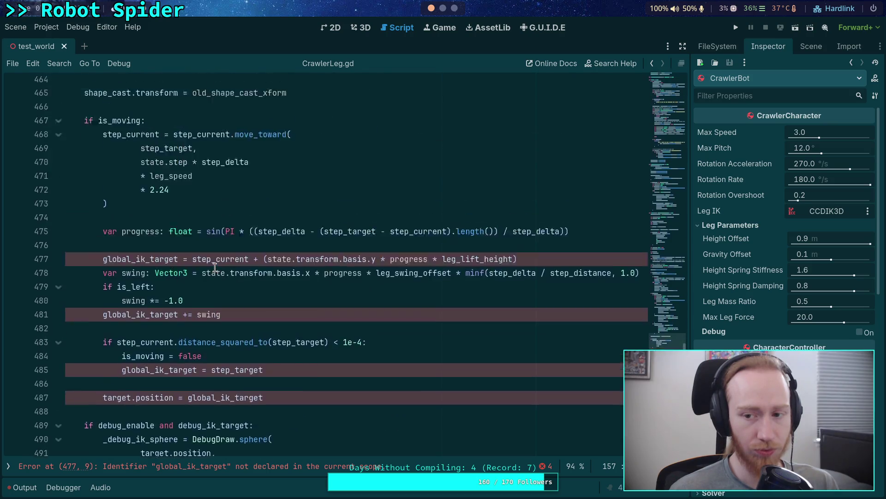
pyautogui.scroll(10, 215, 267)
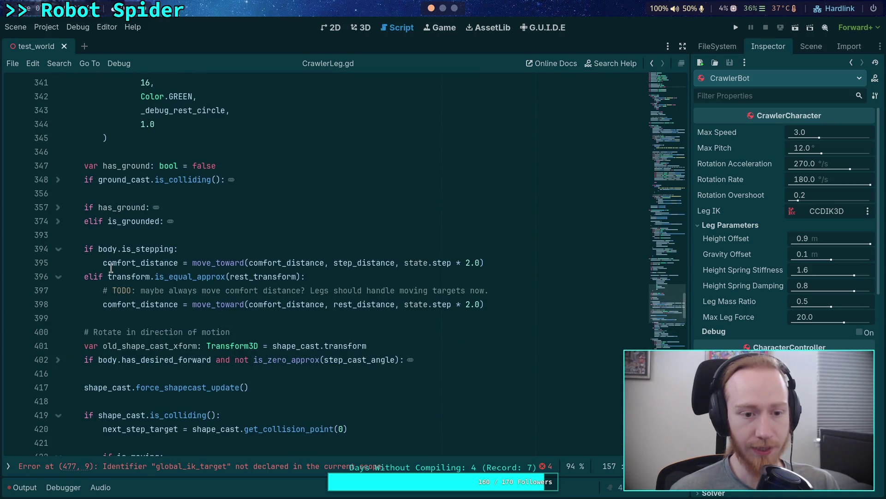
pyautogui.click(59, 222)
pyautogui.scroll(-4, 110, 255)
pyautogui.moveTo(465, 308); pyautogui.dragTo(70, 249)
pyautogui.press('BackSpace')
pyautogui.press('BackSpace')
pyautogui.press('BackSpace')
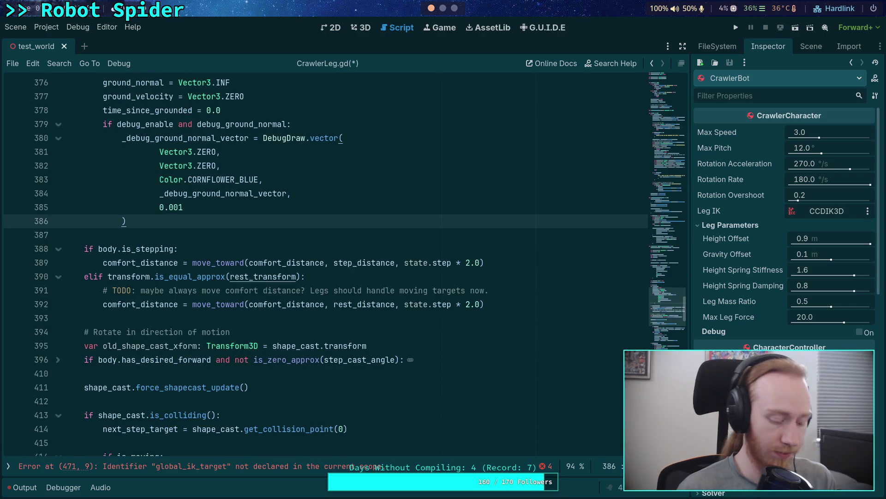
# Run git diff in the terminal
pyautogui.press('super+1')
pyautogui.write('git diff')
pyautogui.press('Return')
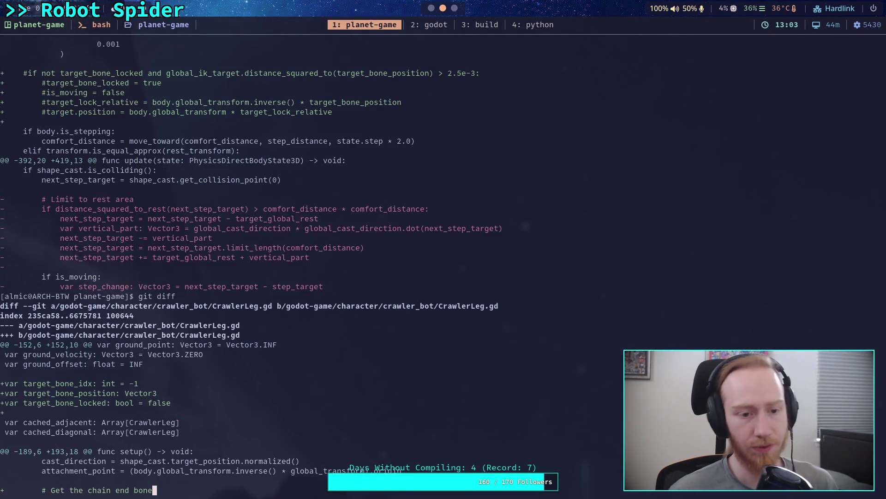
# Scroll through the refreshed diff, then return to CrawlerLeg.gd's step logic in Godot
pyautogui.scroll(-7, 250, 262)
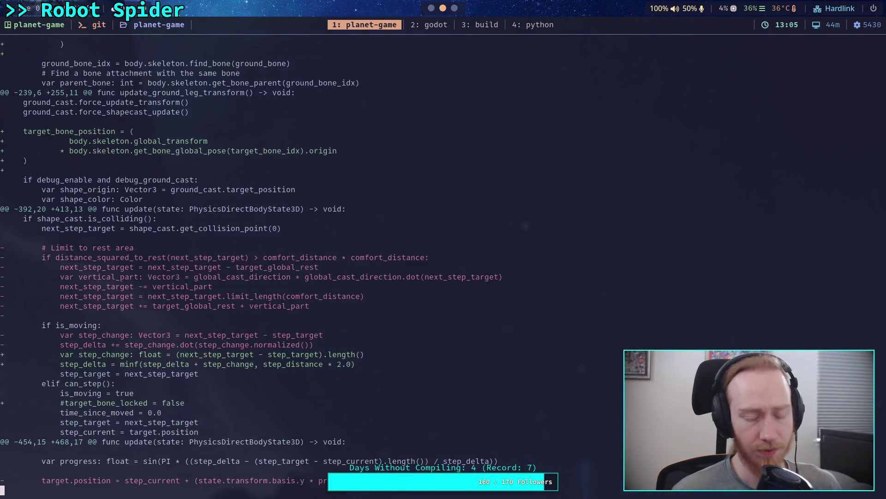
pyautogui.scroll(-2, 250, 262)
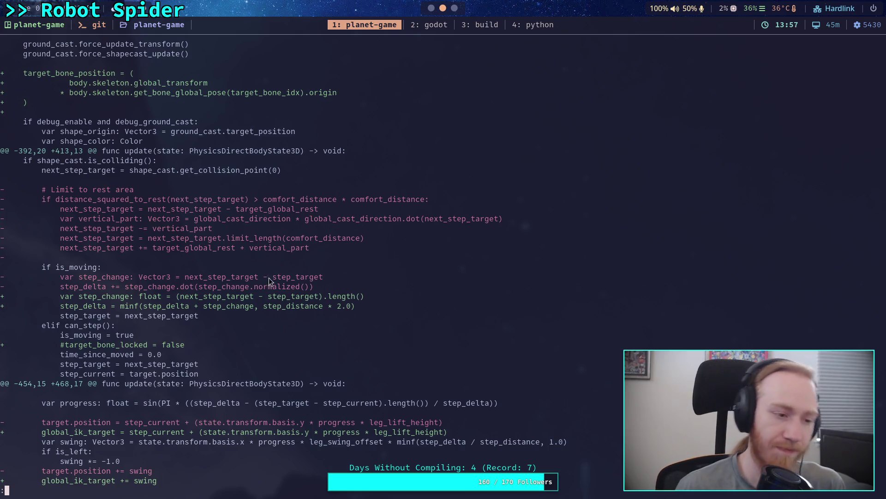
pyautogui.click(432, 9)
pyautogui.scroll(-5, 314, 258)
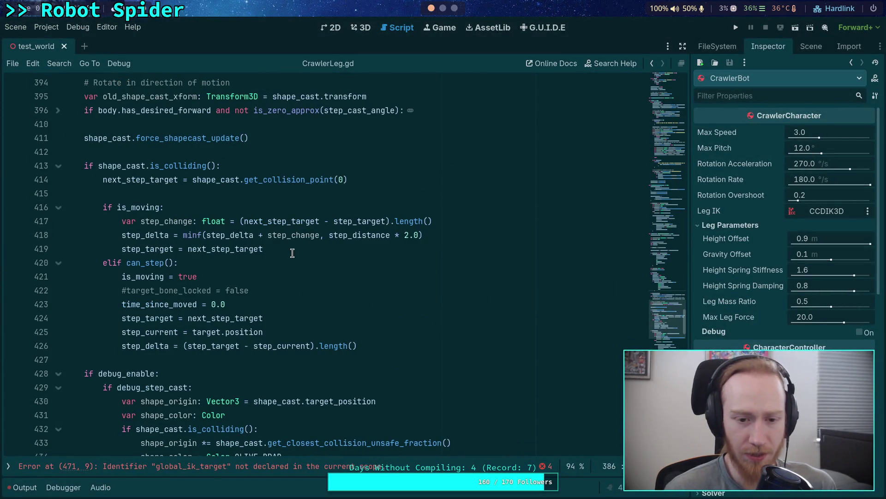
# Select and review the step_delta + step_change statement on line 418 of CrawlerLeg.gd
pyautogui.moveTo(328, 235)
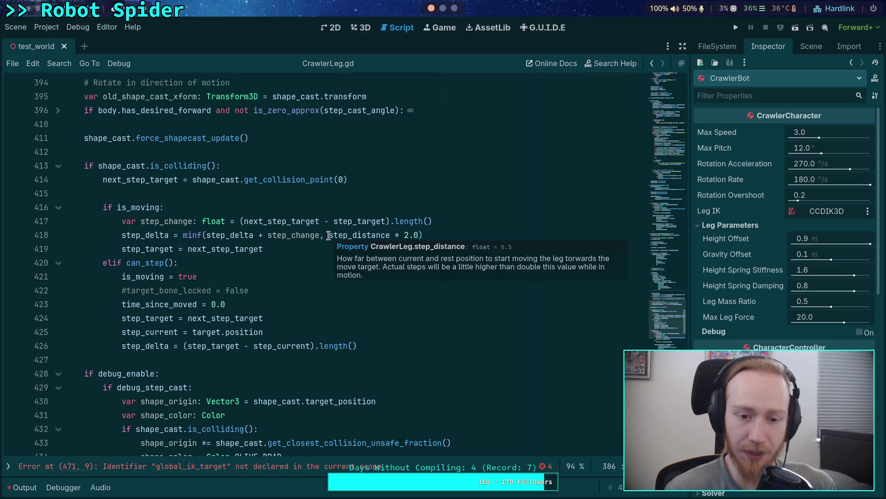
pyautogui.click(322, 237)
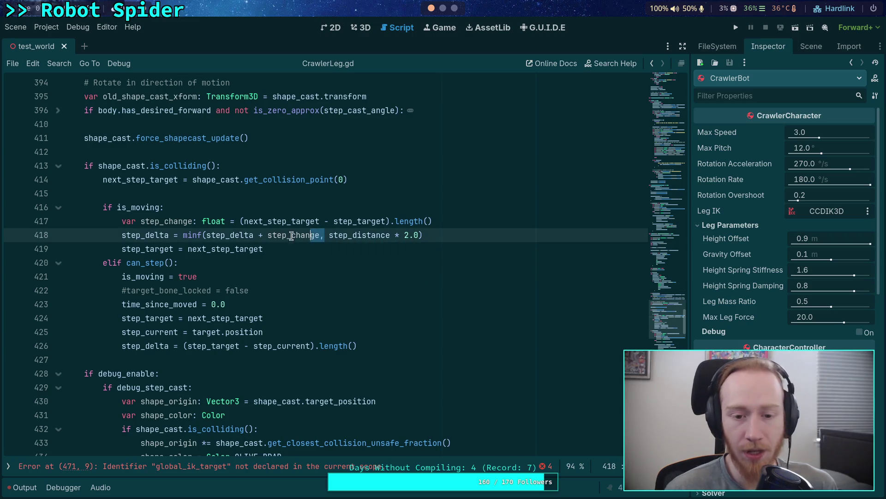
pyautogui.moveTo(206, 235); pyautogui.dragTo(320, 235)
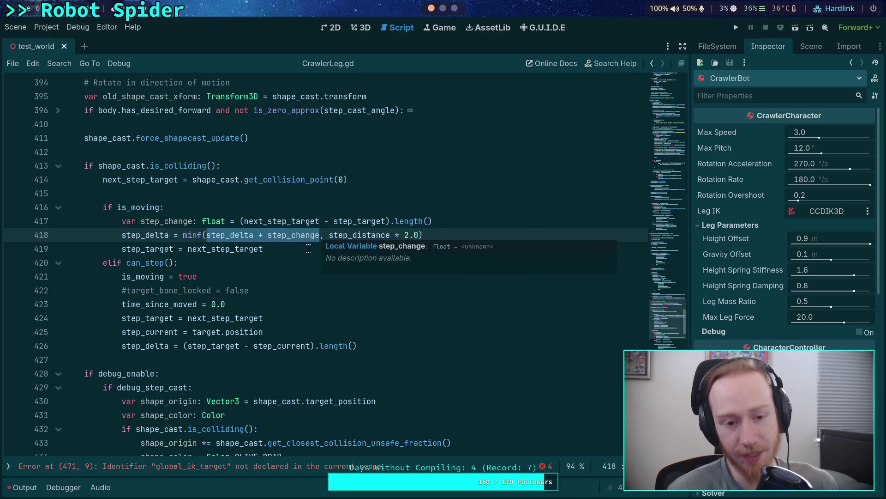
pyautogui.moveTo(448, 238); pyautogui.dragTo(126, 234)
pyautogui.click(340, 259)
pyautogui.click(330, 248)
pyautogui.scroll(-1, 328, 254)
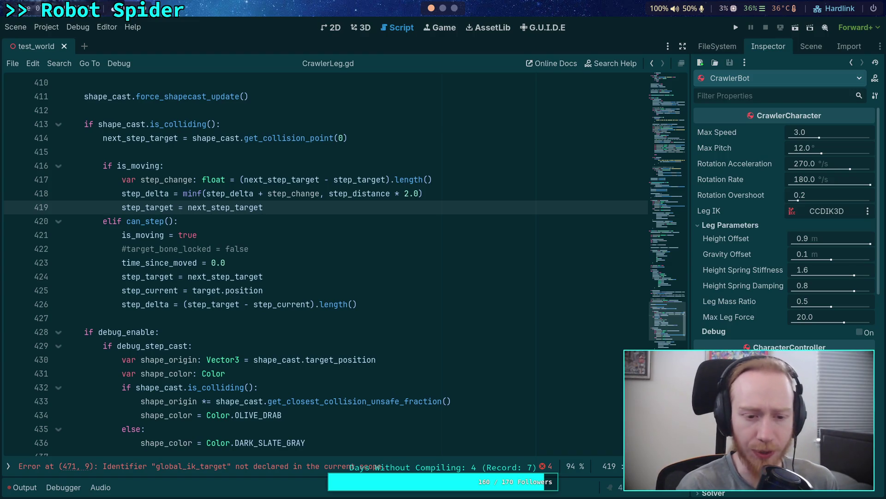
# Delete the commented-out '#target_bone_locked = false' line, then return to the git diff
pyautogui.hotkey('alt', 'Tab')
pyautogui.hotkey('alt', 'Tab')
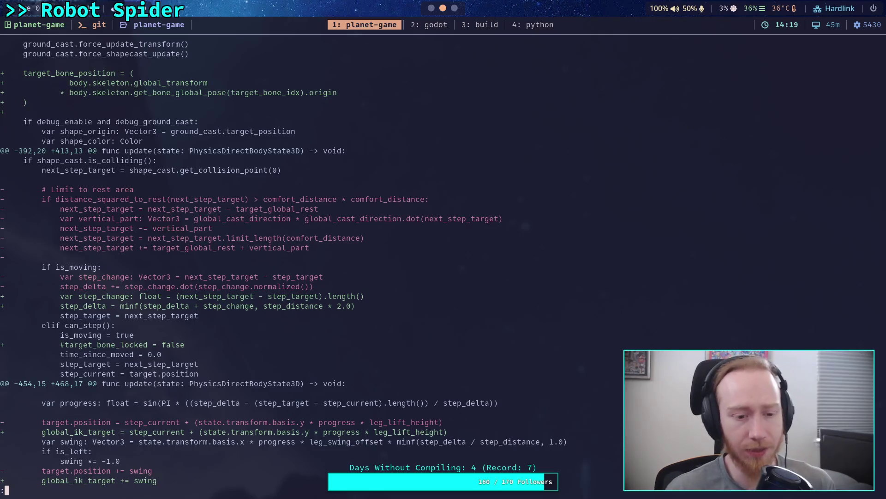
pyautogui.hotkey('alt', 'Tab')
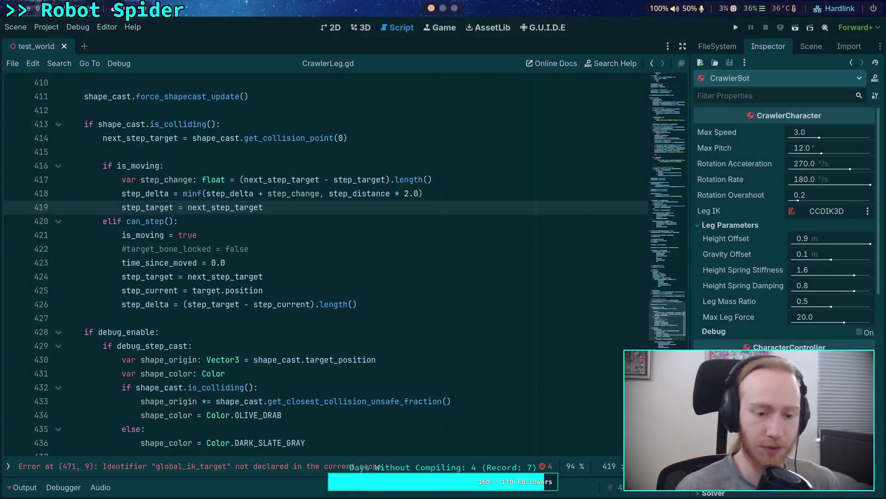
pyautogui.moveTo(280, 249); pyautogui.dragTo(279, 235)
pyautogui.press('BackSpace')
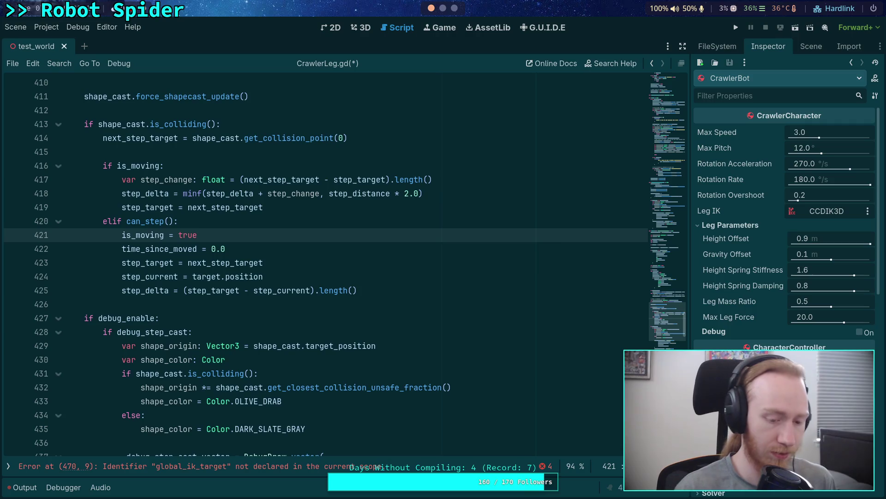
pyautogui.hotkey('alt', 'Tab')
# Page through the git diff's script and scene hunks, then return to CrawlerLeg.gd near line 470
pyautogui.press('q')
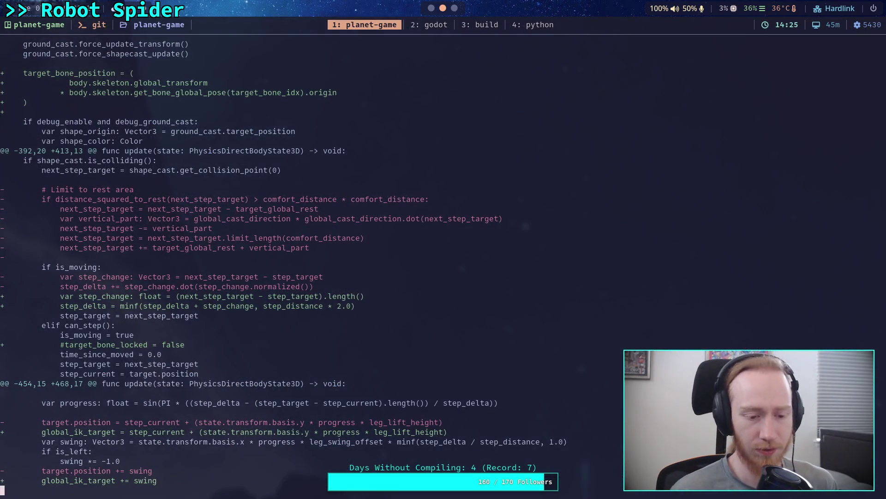
pyautogui.press('Up')
pyautogui.press('Return')
pyautogui.press('space')
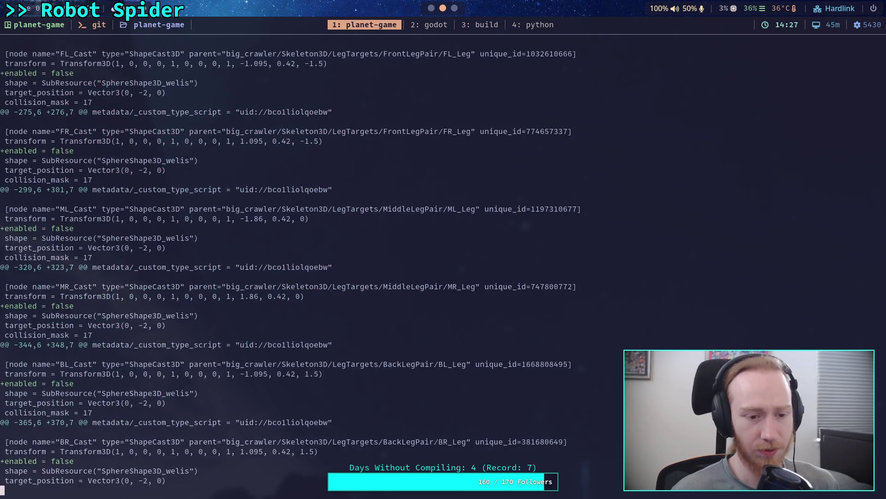
pyautogui.press('b')
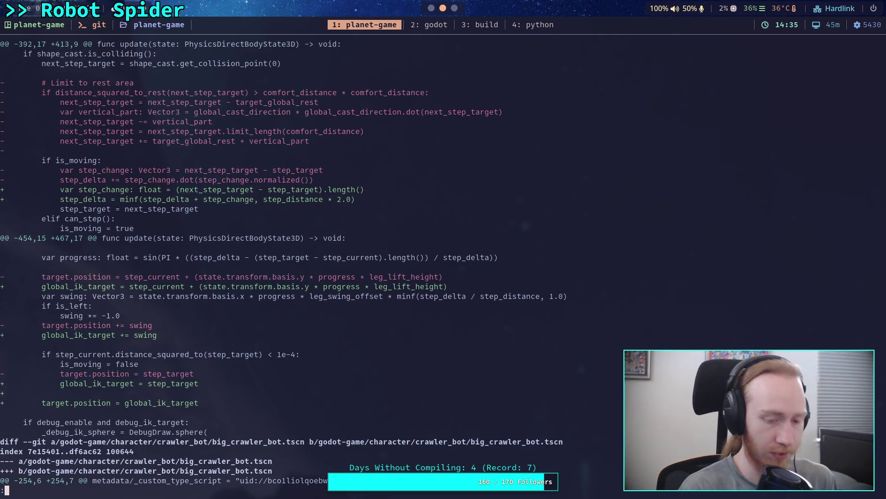
pyautogui.press('super+2')
pyautogui.scroll(-18, 245, 215)
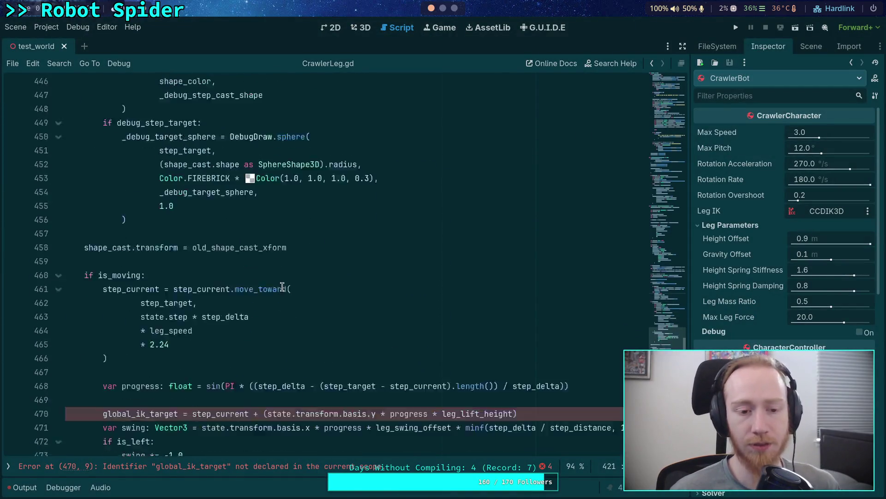
# Replace global_ik_target with target.position on lines 470, 474 and 478
pyautogui.doubleClick(110, 166)
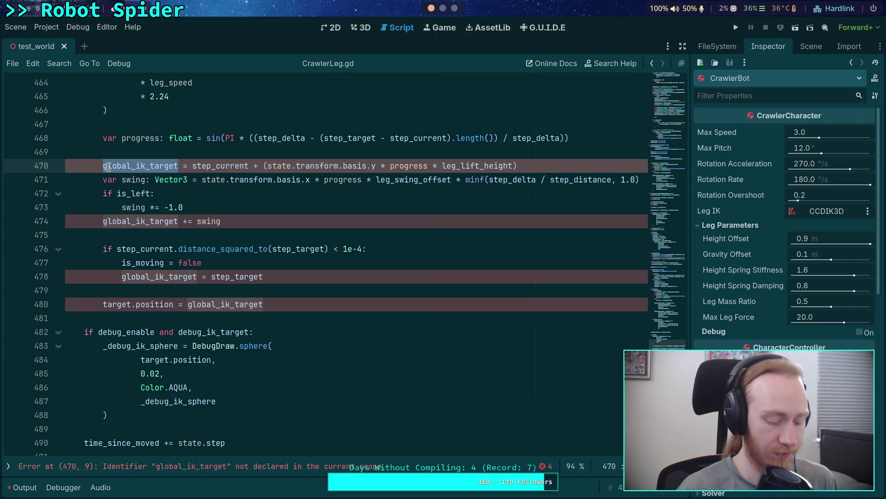
pyautogui.write('a')
pyautogui.press('BackSpace')
pyautogui.write('target.pos')
pyautogui.press('Return')
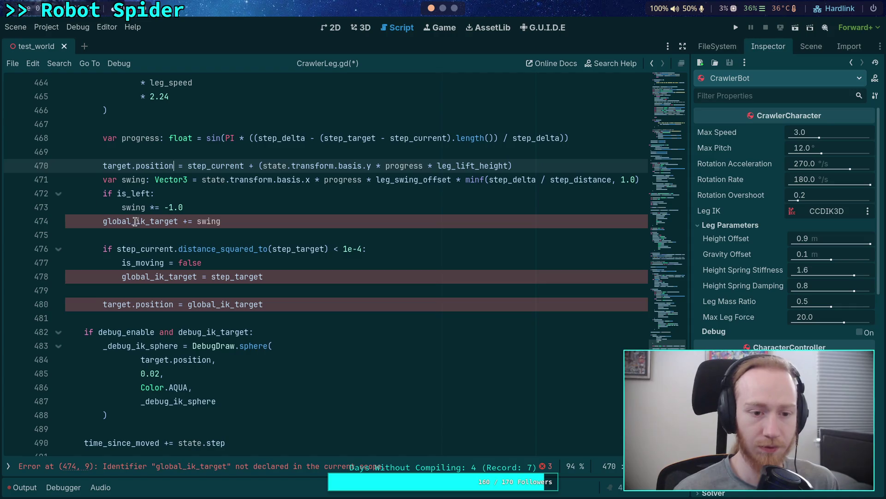
pyautogui.doubleClick(135, 222)
pyautogui.write('targe')
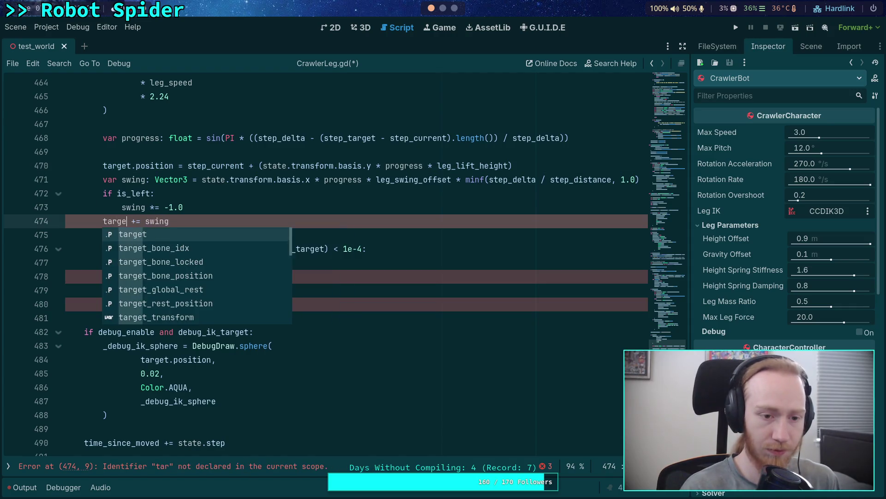
pyautogui.write('t.position')
pyautogui.click(127, 273)
pyautogui.doubleClick(148, 276)
pyautogui.write('target.')
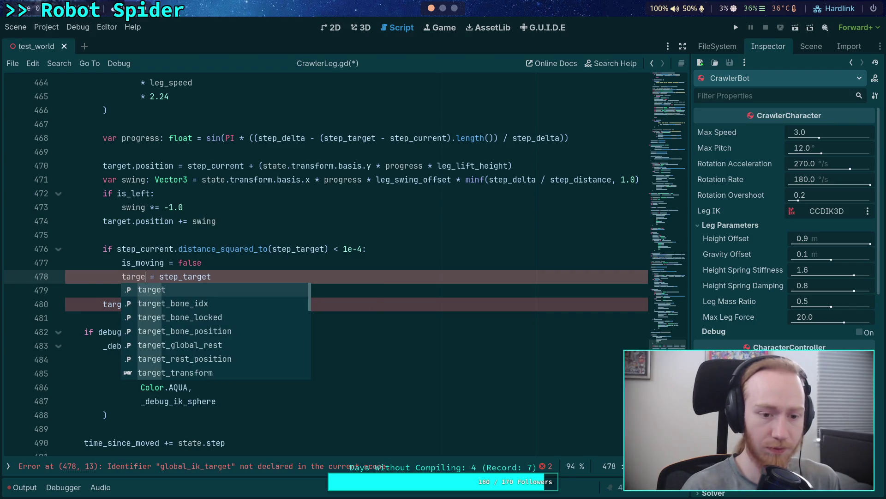
pyautogui.write('position')
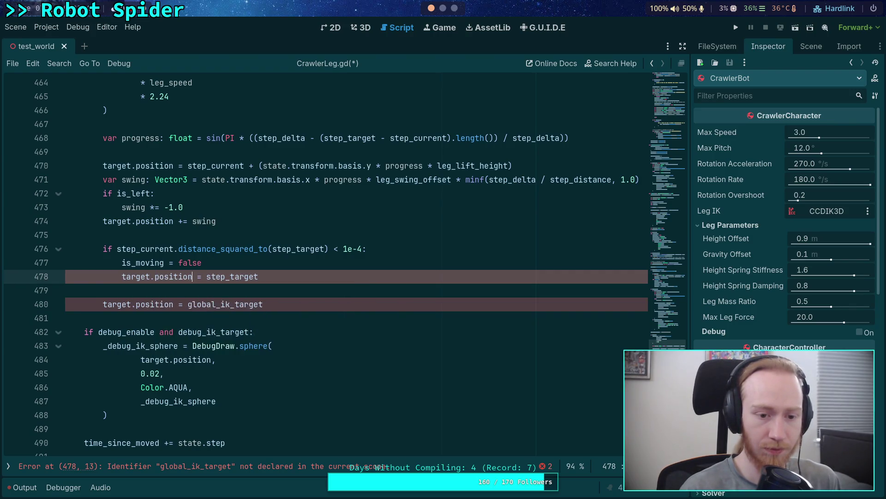
pyautogui.click(115, 281)
# Delete the redundant final assignment on line 480 with its blank line, and save CrawlerLeg.gd
pyautogui.moveTo(264, 304); pyautogui.dragTo(278, 290)
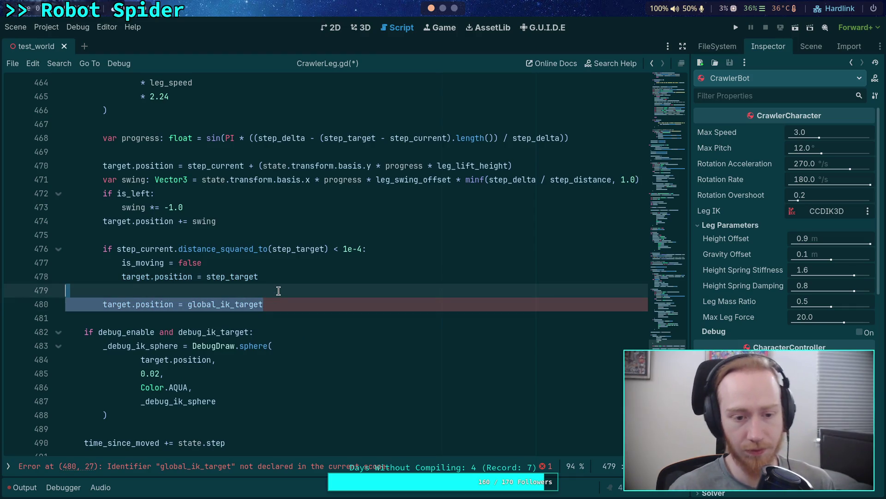
pyautogui.press('BackSpace')
pyautogui.press('BackSpace')
pyautogui.hotkey('ctrl', 's')
pyautogui.press('super+1')
pyautogui.scroll(-10, 323, 259)
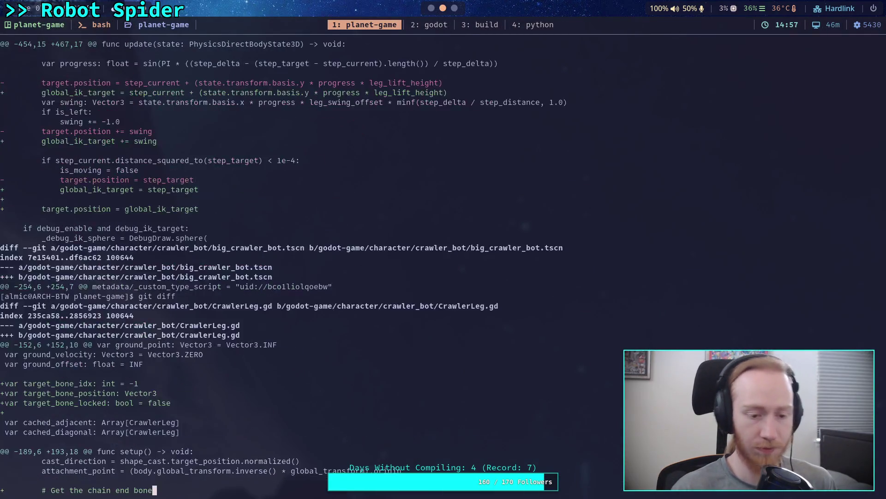
# Scroll through the updated CrawlerLeg.gd and scene file diff, then quit the pager
pyautogui.scroll(-10, 323, 259)
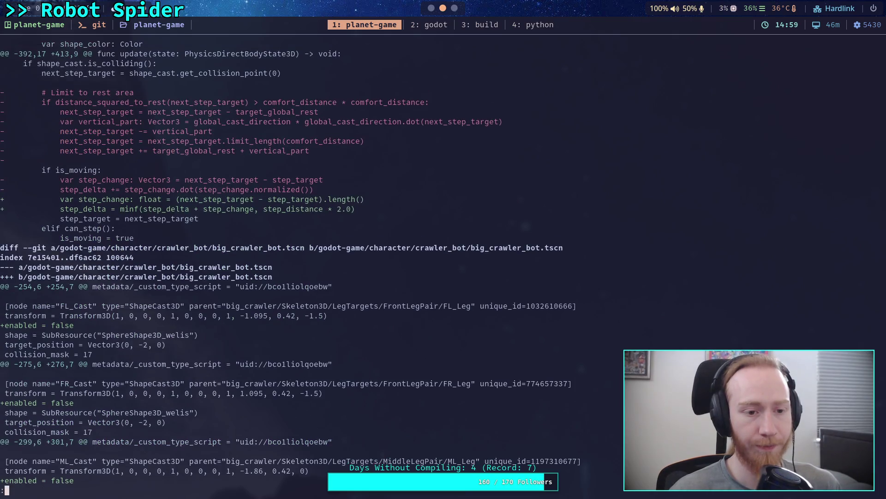
pyautogui.scroll(3, 286, 263)
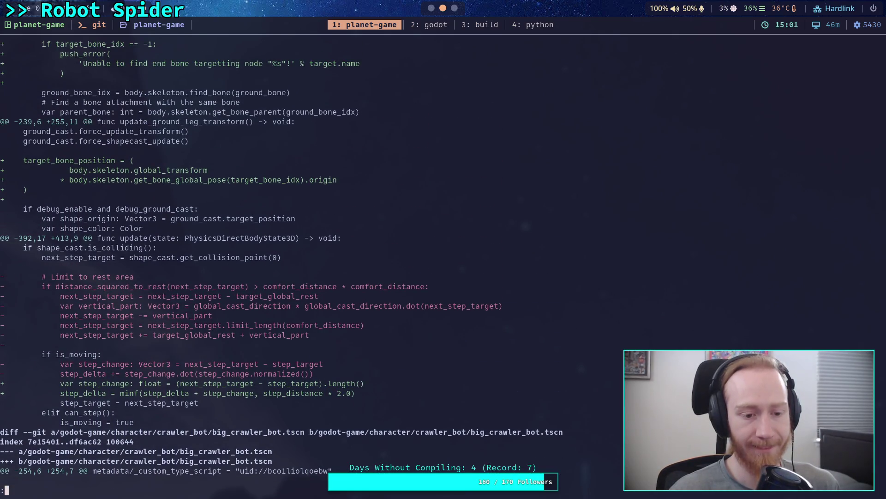
pyautogui.scroll(-12, 286, 262)
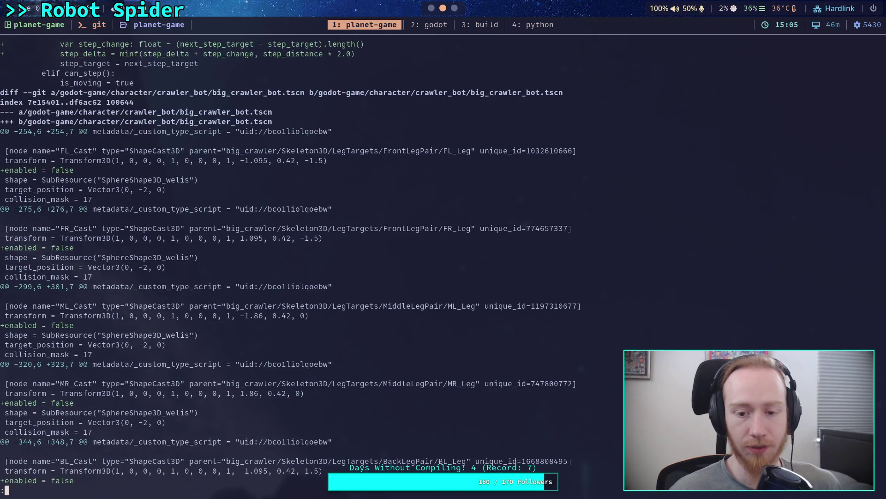
pyautogui.scroll(-6, 287, 262)
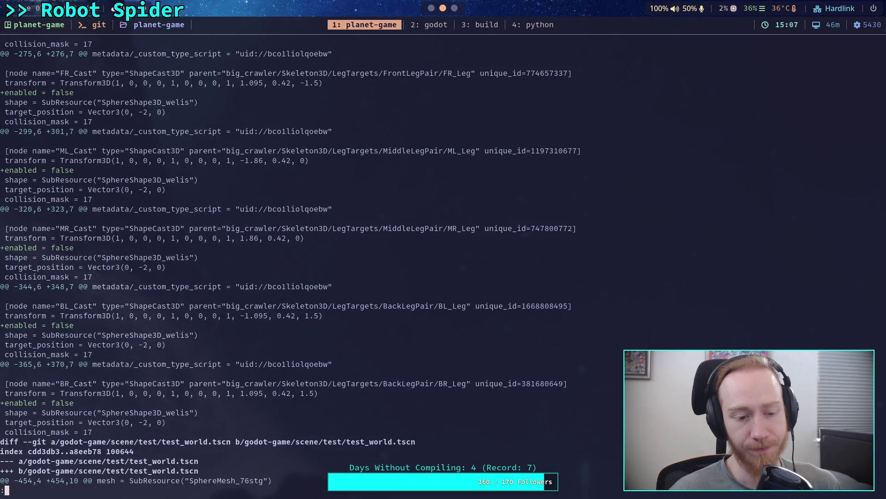
pyautogui.scroll(-1, 286, 262)
pyautogui.scroll(12, 286, 262)
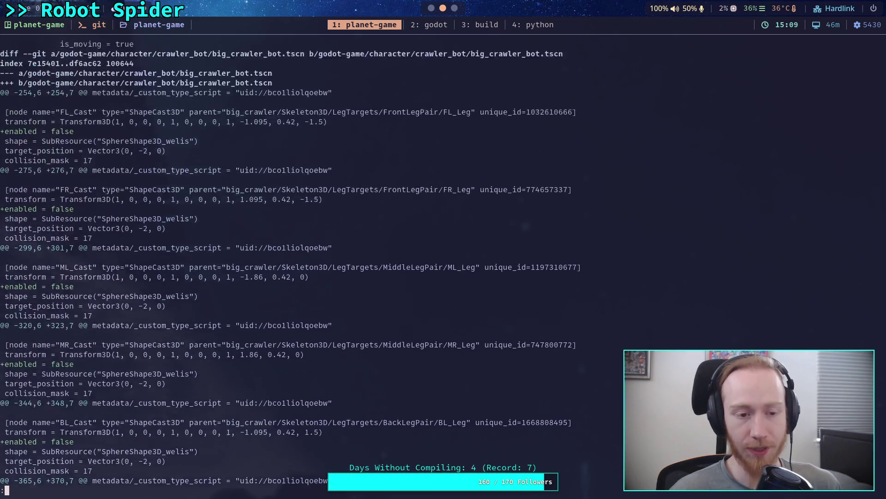
pyautogui.scroll(15, 286, 262)
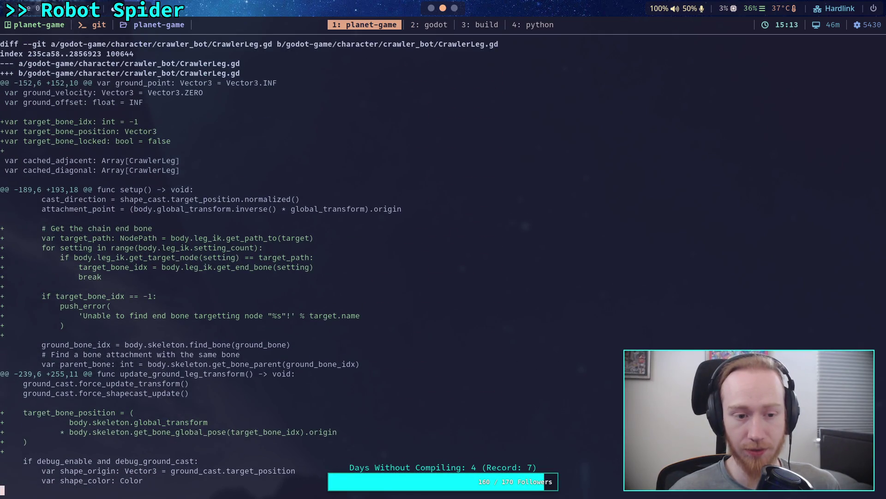
pyautogui.scroll(-17, 286, 262)
pyautogui.scroll(-1, 286, 262)
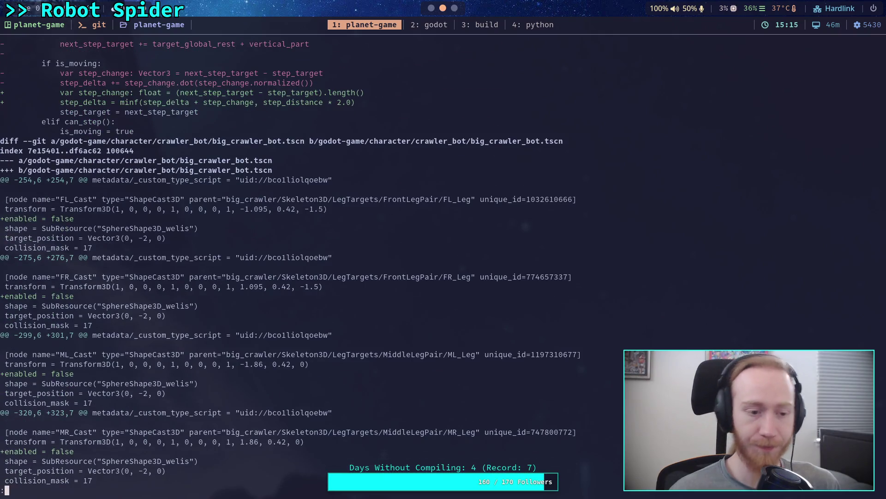
pyautogui.write('qgit rer')
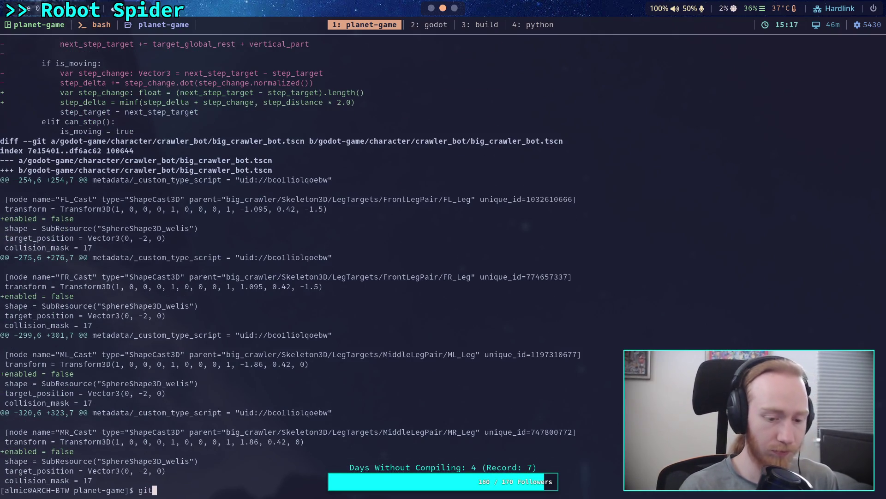
# Run git restore on godot-game/character/crawler_bot/big_crawler_bot.tscn to discard its changes
pyautogui.press('BackSpace')
pyautogui.write('store god')
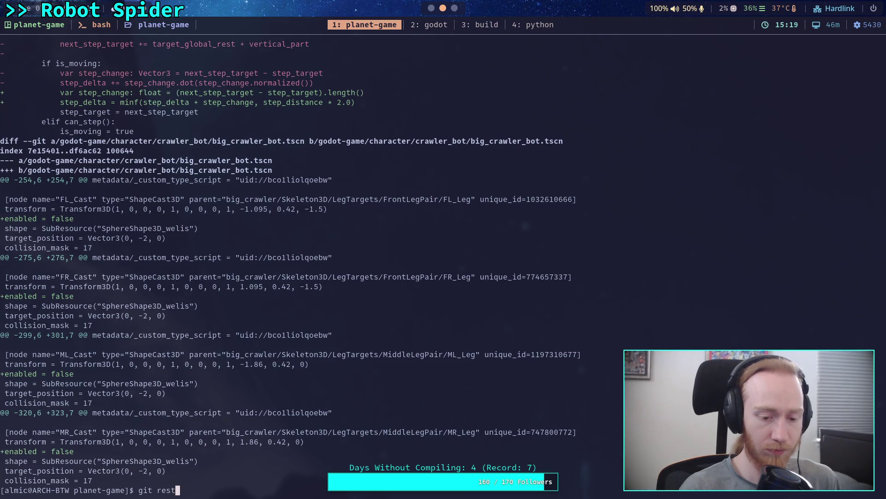
pyautogui.press('Tab')
pyautogui.write('c')
pyautogui.press('Tab')
pyautogui.write('cr')
pyautogui.press('Tab')
pyautogui.write('b')
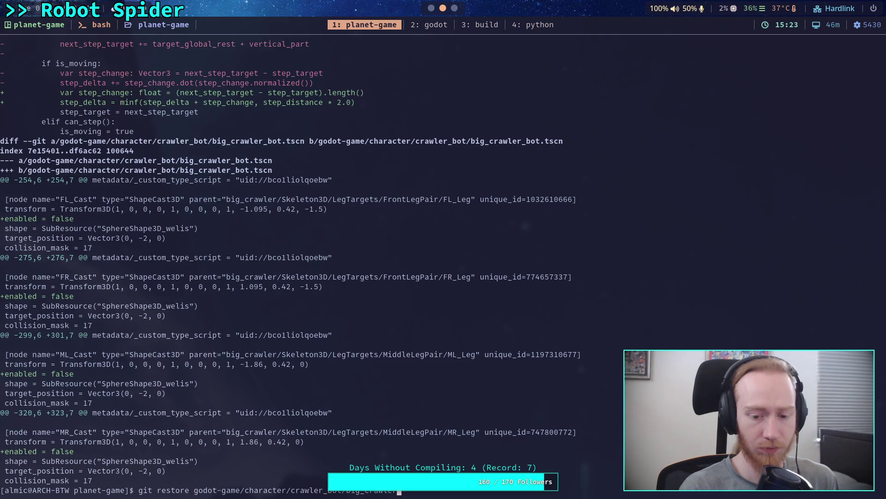
pyautogui.press('Tab')
pyautogui.press('Return')
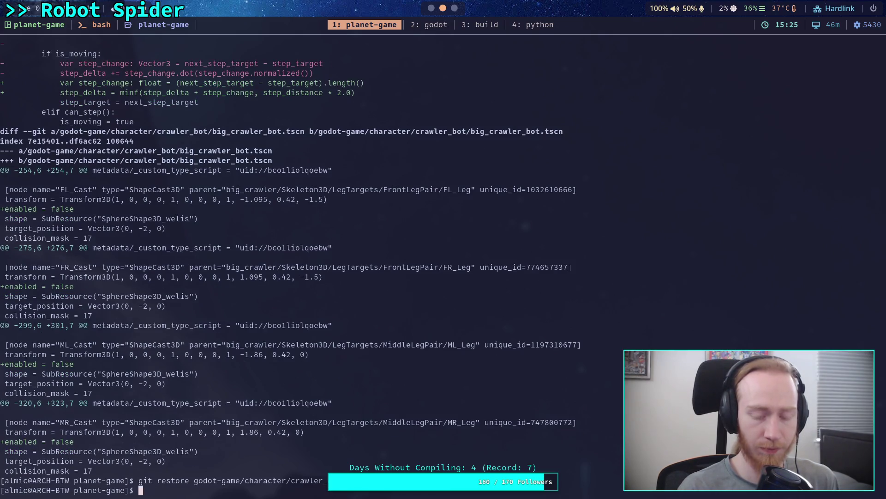
# Run git status to confirm three files remain modified, then return to Godot
pyautogui.write('git status')
pyautogui.press('Return')
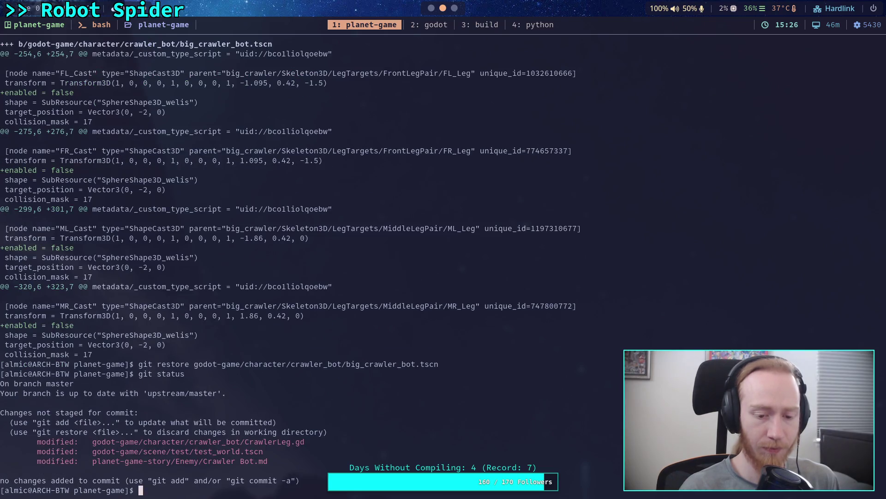
pyautogui.press('super+2')
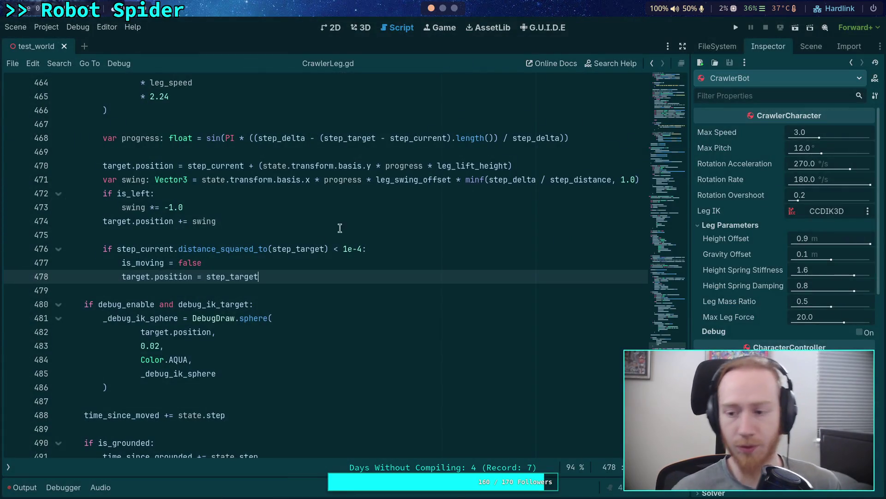
# Delete the two child nodes under CrawlerBot in the test_world scene
pyautogui.click(806, 45)
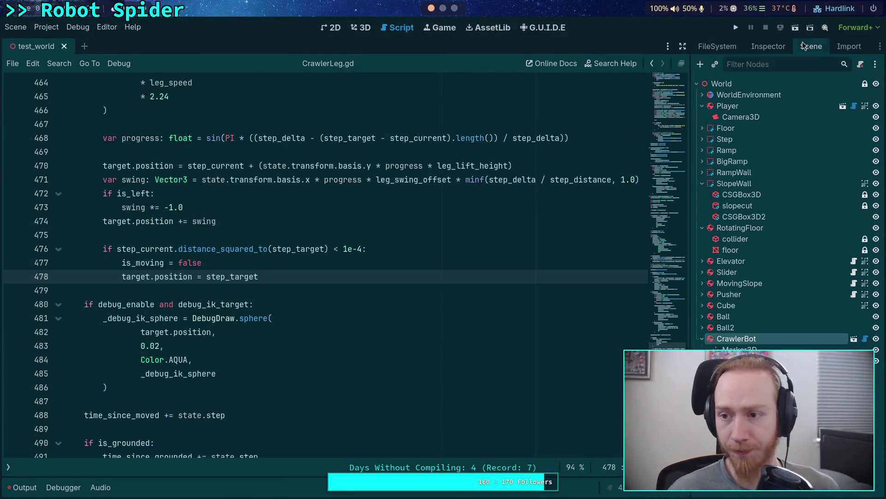
pyautogui.click(855, 339)
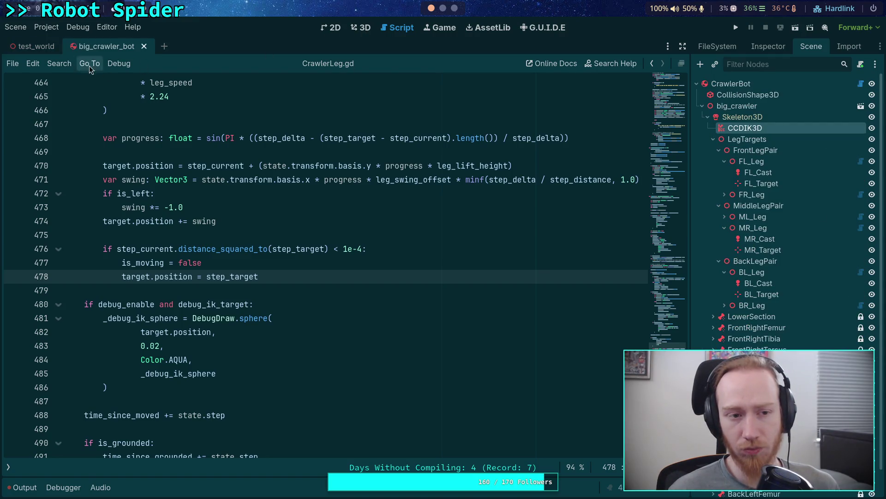
pyautogui.click(36, 46)
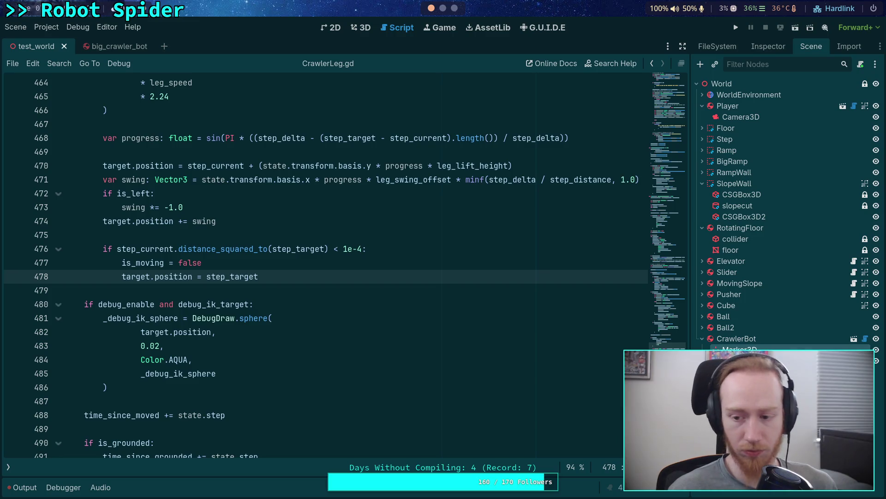
pyautogui.press('Delete')
pyautogui.click(473, 274)
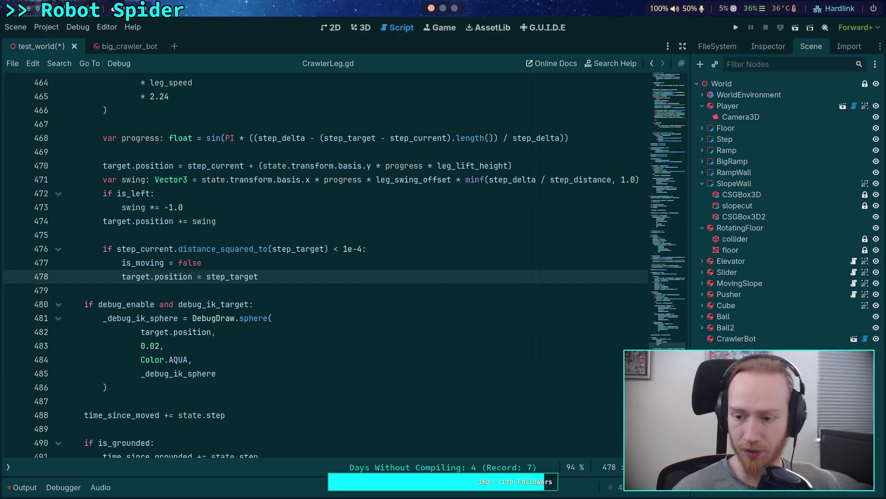
pyautogui.hotkey('ctrl', 'Tab')
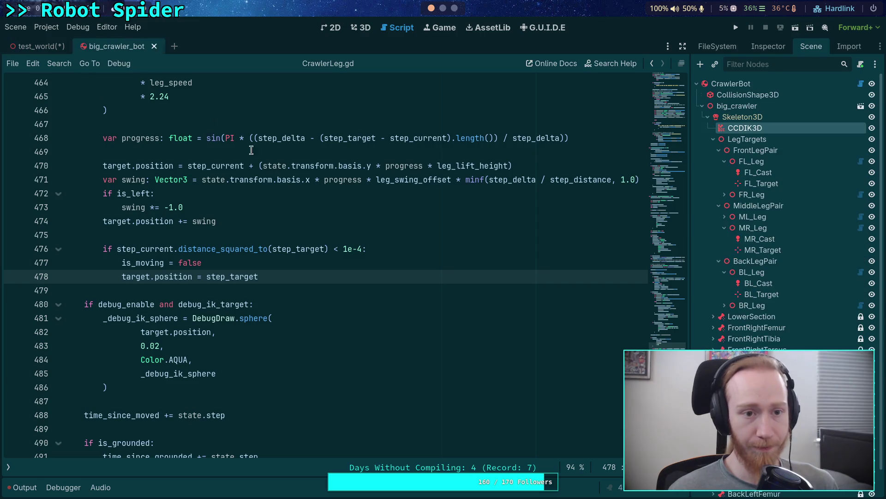
pyautogui.hotkey('ctrl', 'shift', 'Tab')
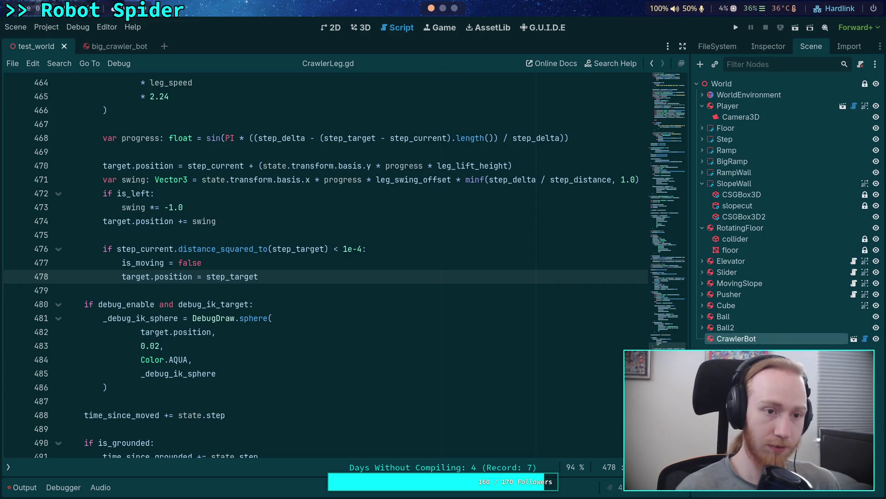
# Reopen big_crawler_bot and inspect the FL_Cast shape cast properties
pyautogui.click(111, 47)
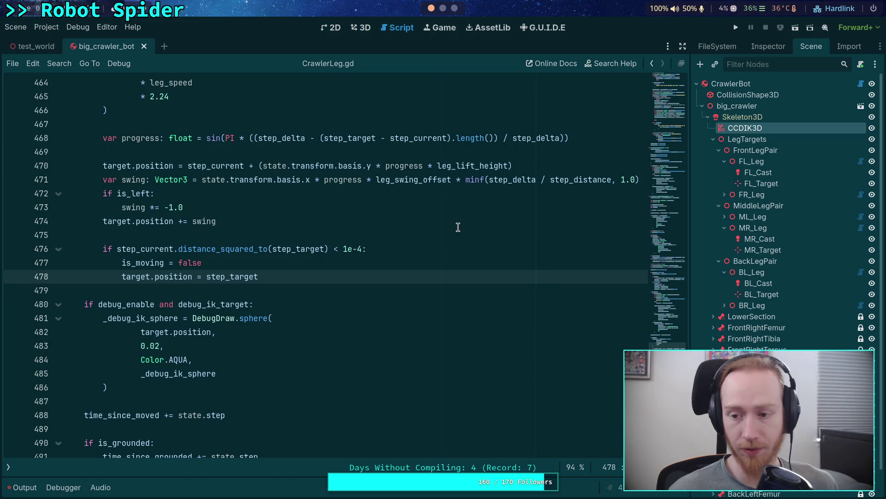
pyautogui.click(757, 172)
pyautogui.click(766, 46)
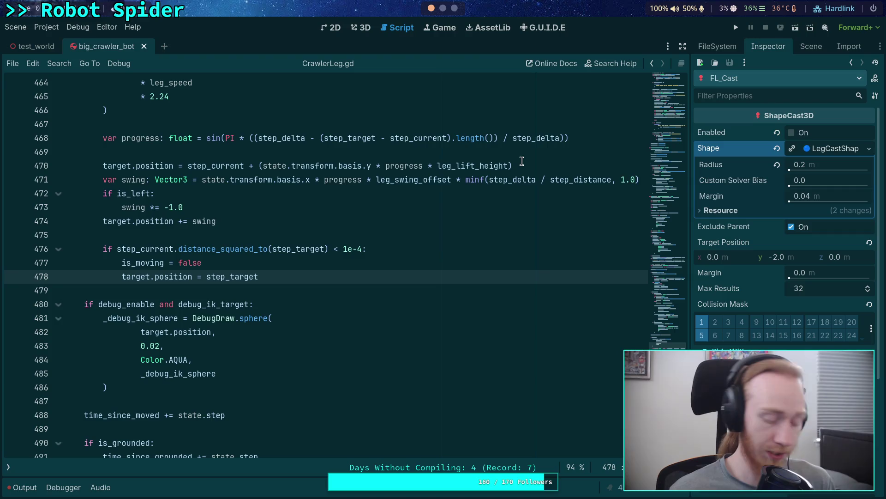
pyautogui.press('super+1')
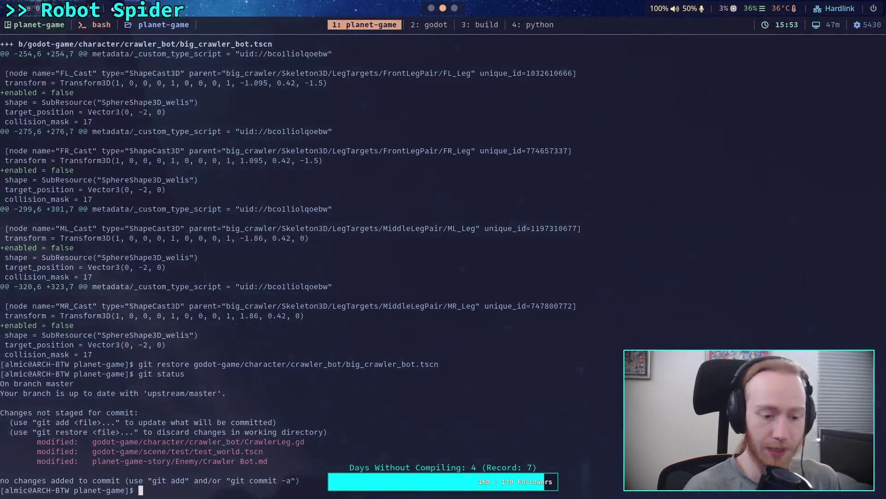
# Run git status and git diff, reading to the end, then return to CrawlerLeg.gd lines 234–261
pyautogui.write('git status')
pyautogui.press('Return')
pyautogui.press('Up')
pyautogui.press('Up')
pyautogui.press('Up')
pyautogui.press('Return')
pyautogui.press('space')
pyautogui.press('space')
pyautogui.press('space')
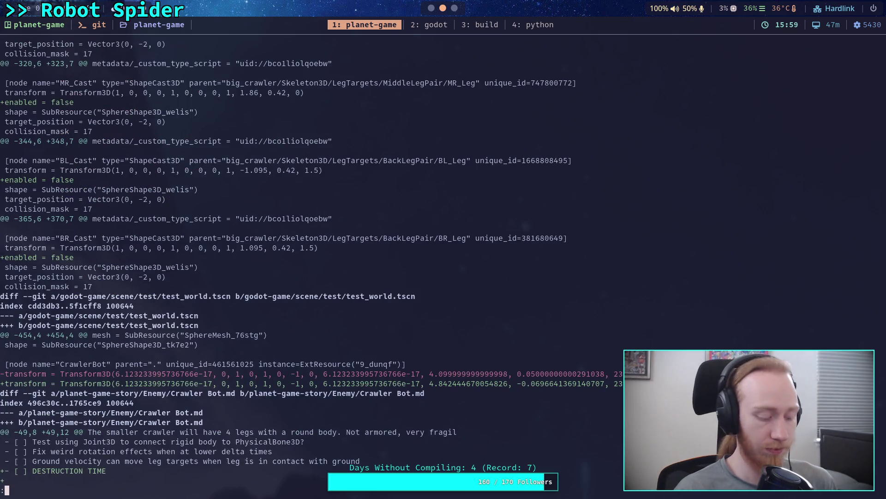
pyautogui.press('super+2')
pyautogui.moveTo(652, 325); pyautogui.dragTo(666, 248)
pyautogui.scroll(3, 168, 281)
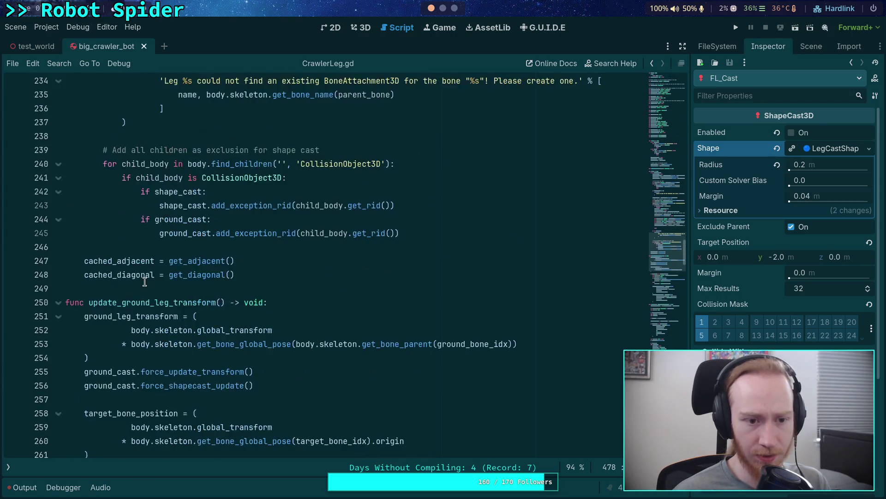
# Search CrawlerLeg.gd for both force_shapecast_update calls, starting from line 256
pyautogui.scroll(-7, 157, 272)
pyautogui.doubleClick(172, 301)
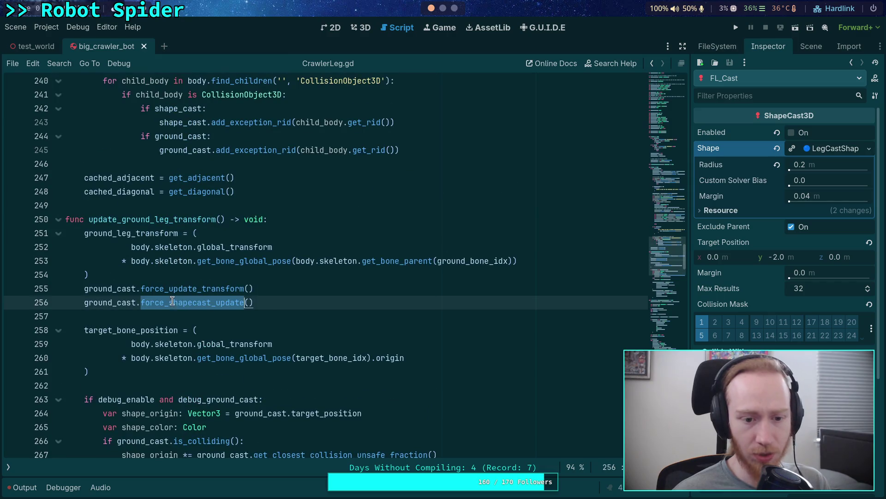
pyautogui.hotkey('ctrl', 'f')
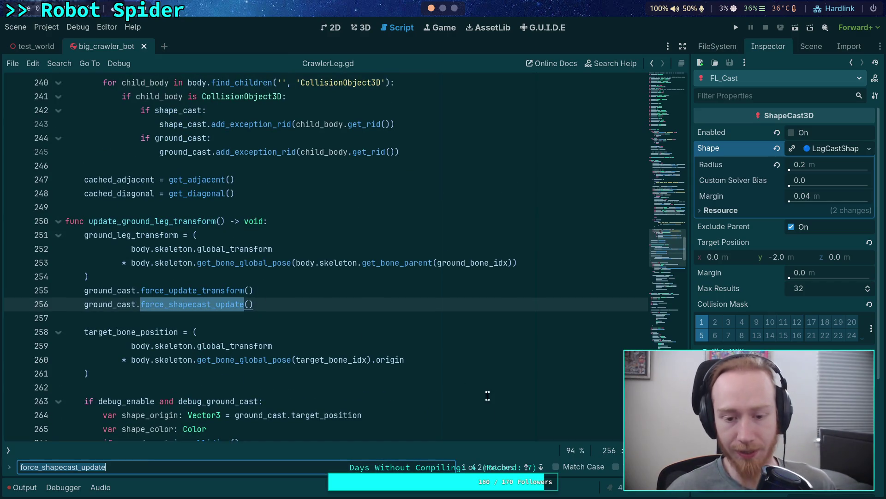
pyautogui.click(541, 467)
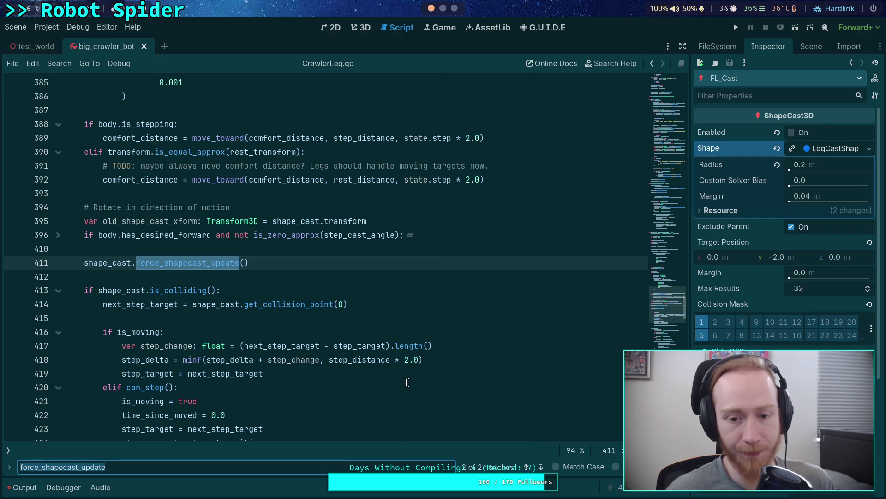
pyautogui.scroll(2, 408, 365)
# Locate shape_cast.enabled = false on line 175, then return to the terminal
pyautogui.doubleClick(107, 345)
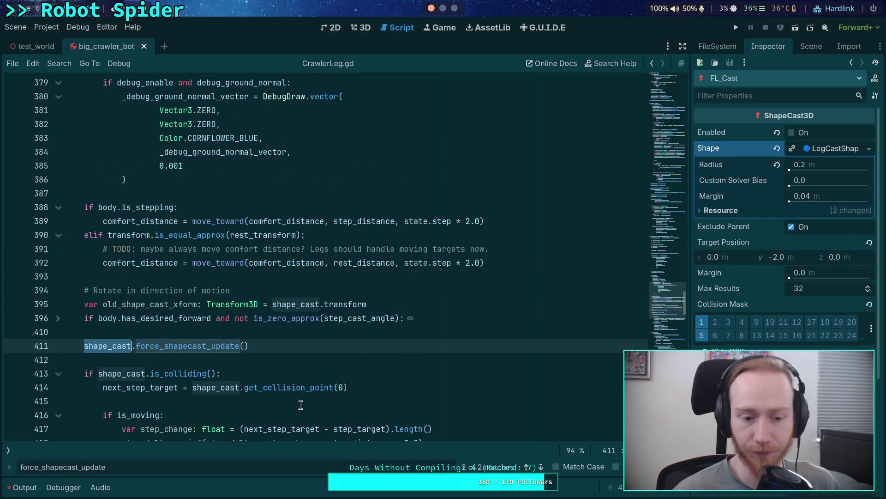
pyautogui.moveTo(652, 286)
pyautogui.mouseDown()
pyautogui.moveTo(652, 146)
pyautogui.moveTo(652, 185)
pyautogui.mouseUp()
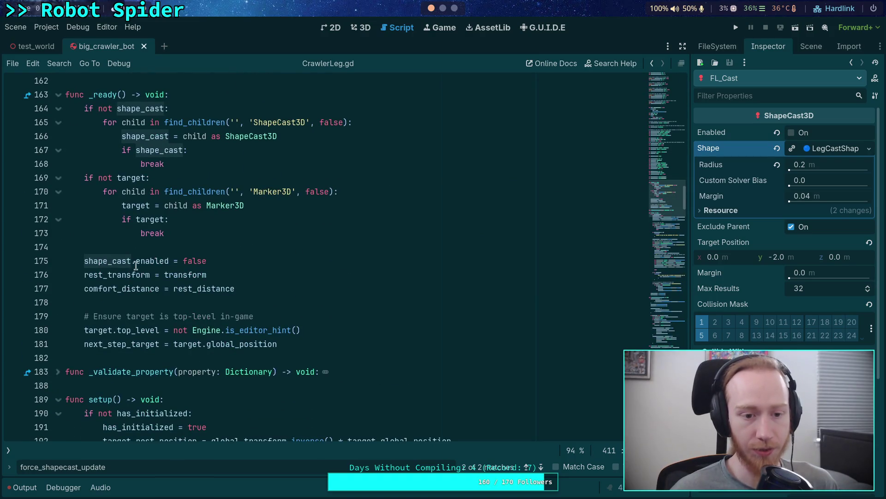
pyautogui.click(136, 266)
pyautogui.click(307, 260)
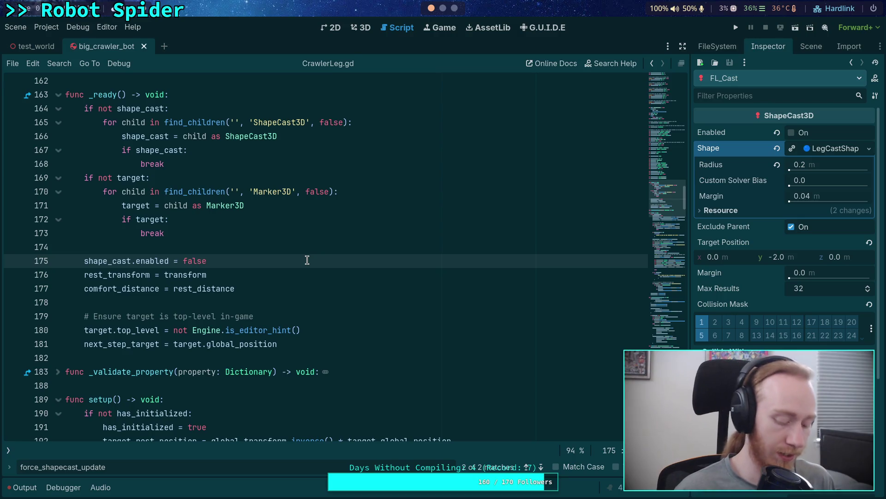
pyautogui.press('super+2')
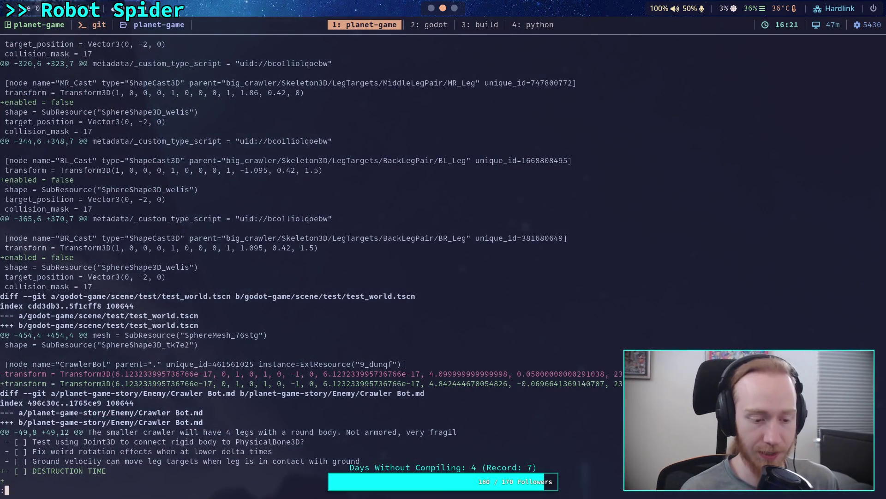
# Quit the diff pager and run git status, showing four modified files
pyautogui.press('space')
pyautogui.press('q')
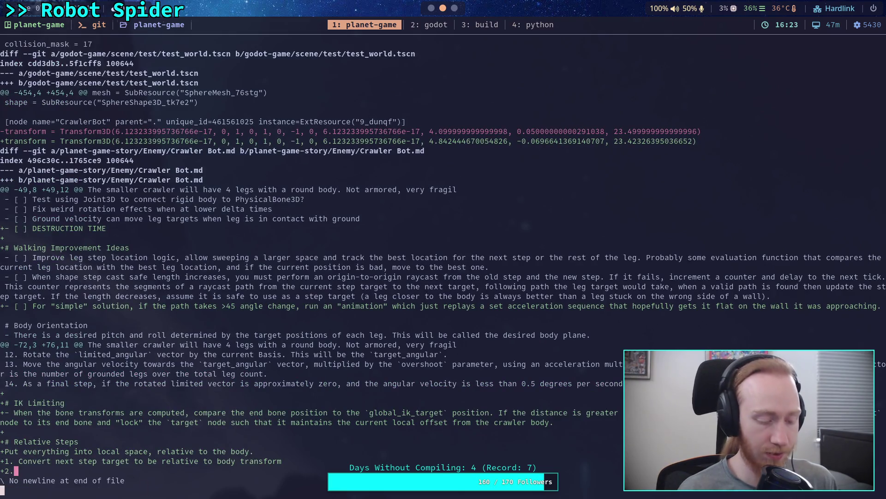
pyautogui.write('gitstatu')
pyautogui.press('BackSpace')
pyautogui.press('BackSpace')
pyautogui.press('BackSpace')
pyautogui.write('t status')
pyautogui.press('Return')
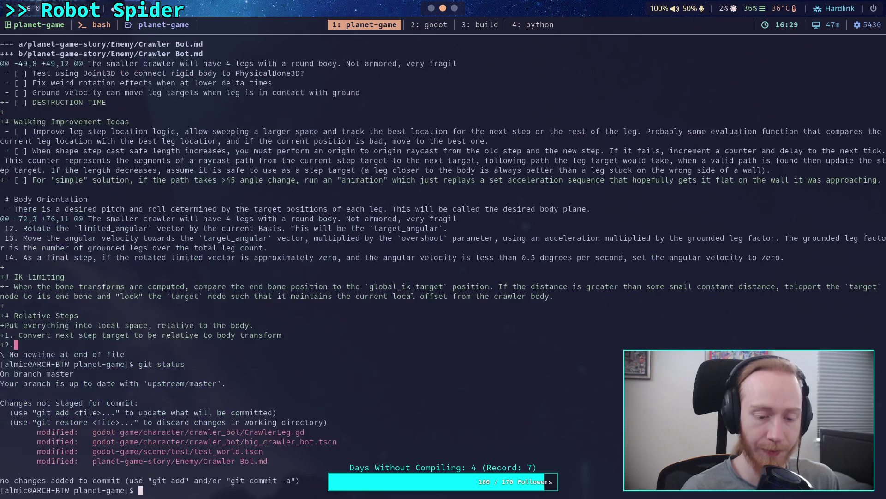
# Run git diff, then return to CrawlerLeg.gd lines 98–123 in Godot
pyautogui.write('git ')
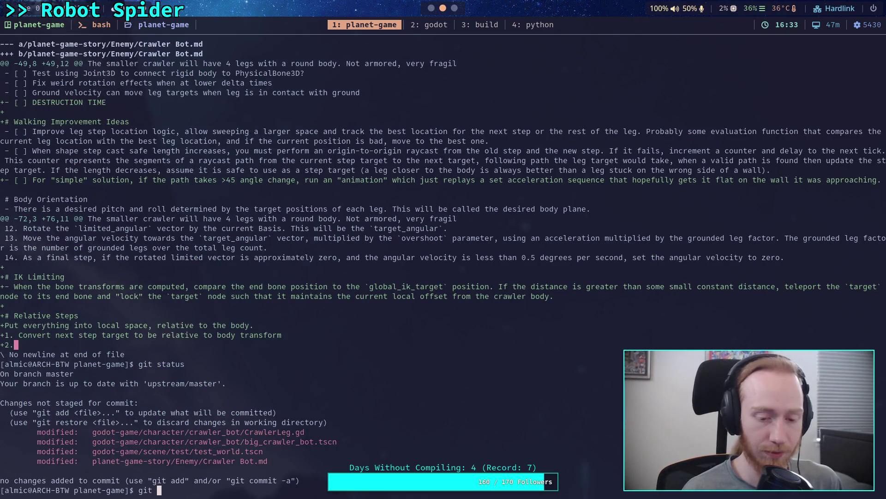
pyautogui.write('diff')
pyautogui.press('Return')
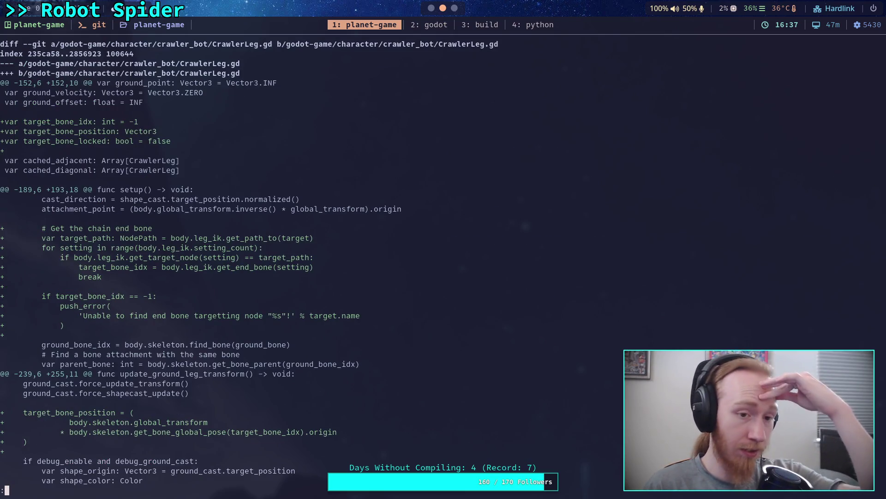
pyautogui.press('super+2')
pyautogui.moveTo(662, 140); pyautogui.dragTo(662, 162)
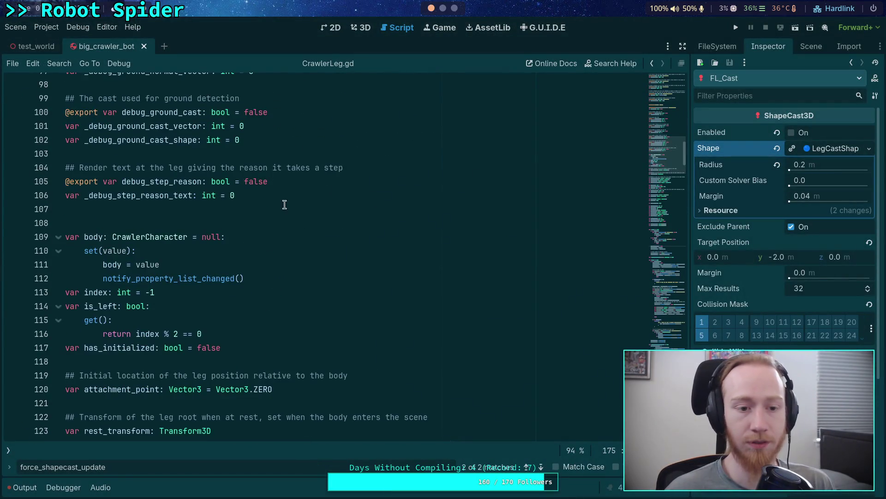
# Delete the unused target_bone_locked declaration from CrawlerLeg.gd
pyautogui.scroll(-14, 219, 201)
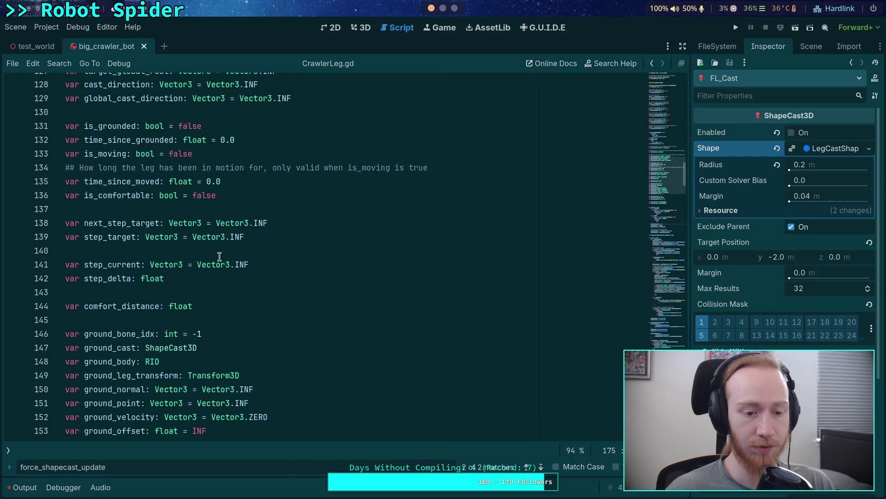
pyautogui.click(261, 316)
pyautogui.hotkey('ctrl', 'shift', 'k')
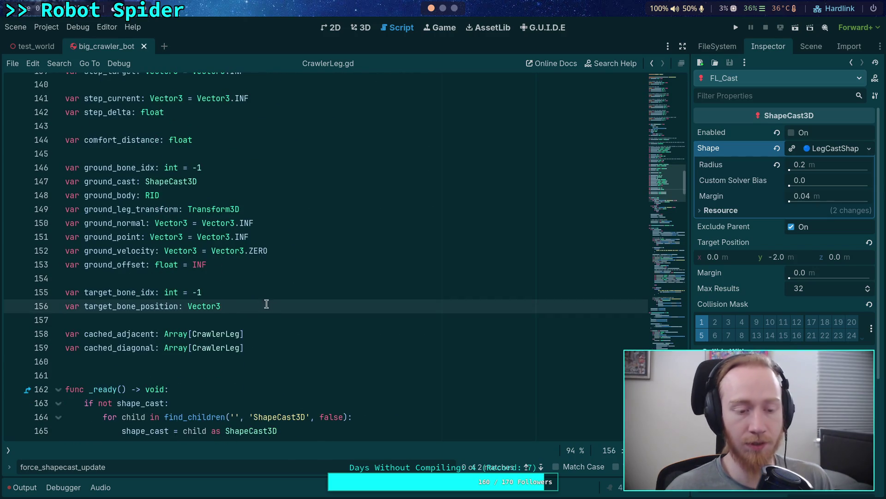
# Search for the other usage of target_bone_position, then return to the terminal
pyautogui.doubleClick(149, 303)
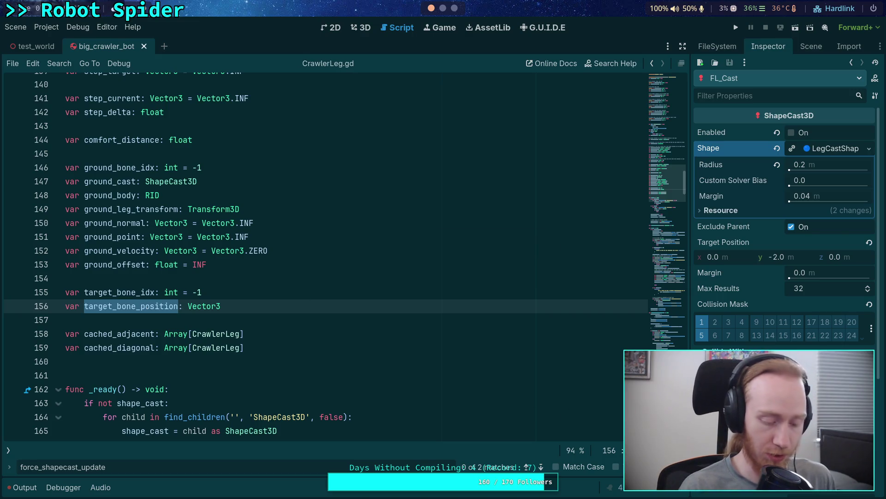
pyautogui.hotkey('ctrl', 'f')
pyautogui.click(541, 468)
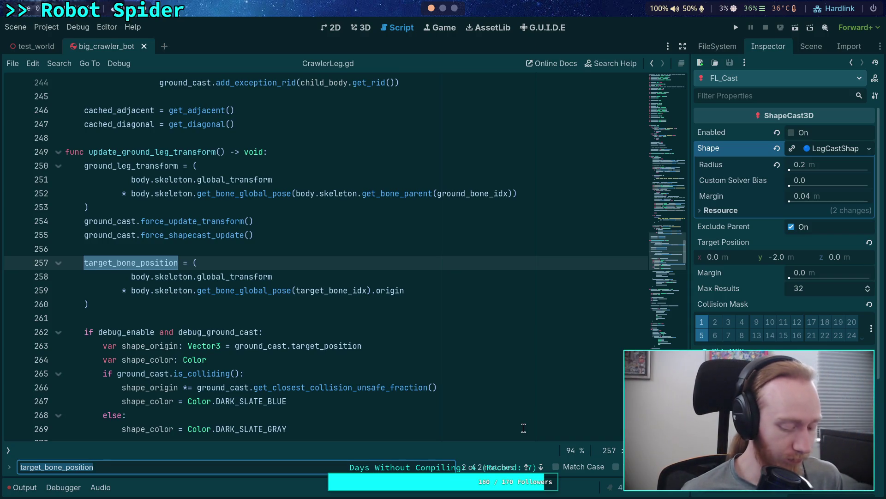
pyautogui.press('super+1')
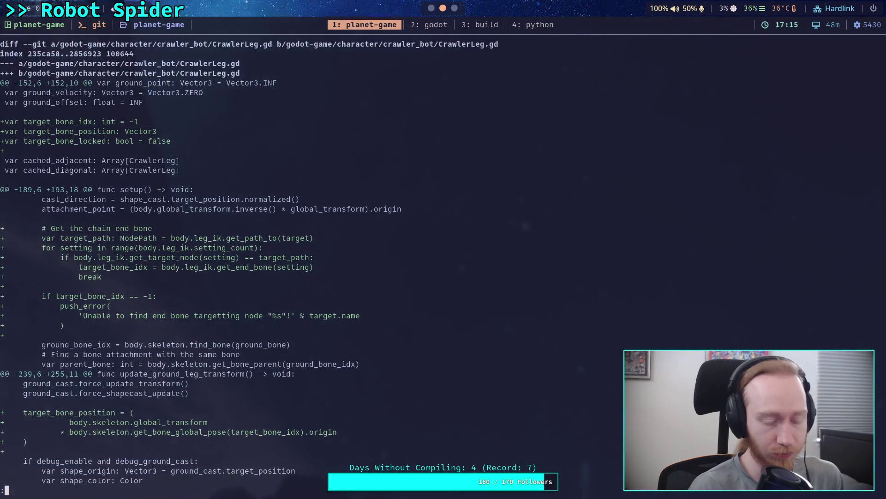
# Rerun git diff and read the CrawlerLeg.gd, scene and Crawler Bot.md changes, confirming target_bone_locked is gone
pyautogui.press('q')
pyautogui.press('Up')
pyautogui.press('Return')
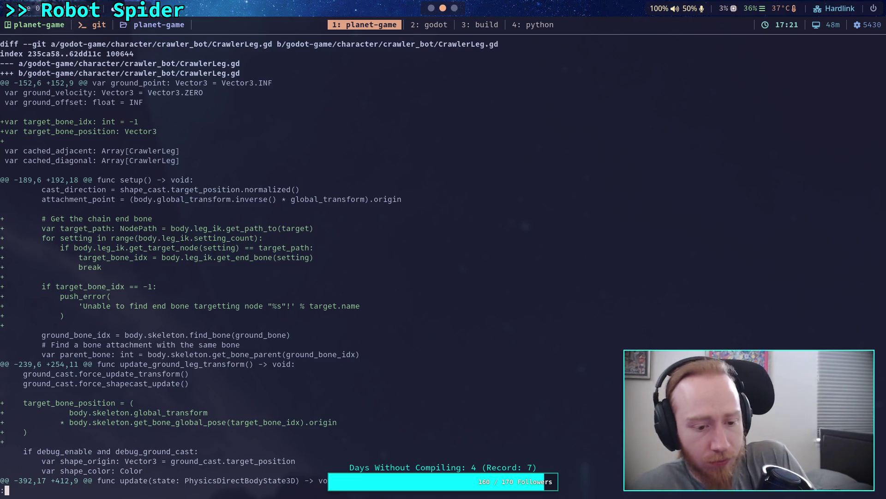
pyautogui.press('Down')
pyautogui.press('Down')
pyautogui.press('Down')
pyautogui.press('Down')
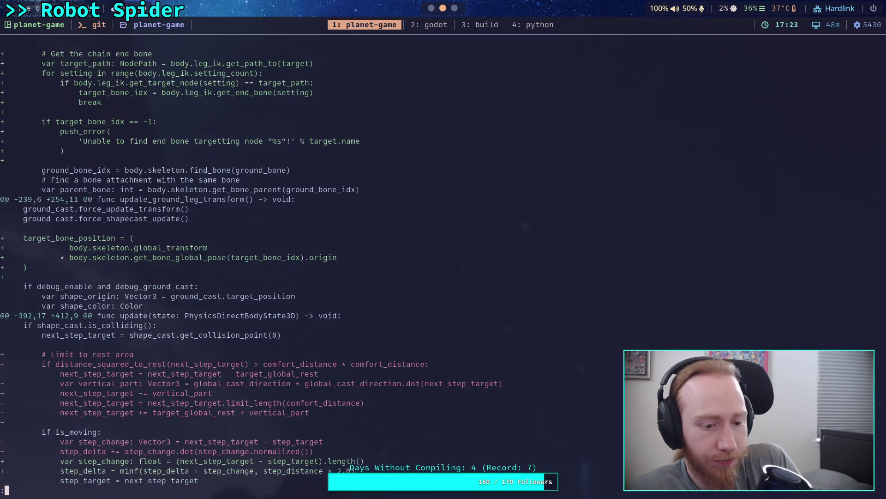
pyautogui.press('Down')
pyautogui.press('Down')
pyautogui.press('Down')
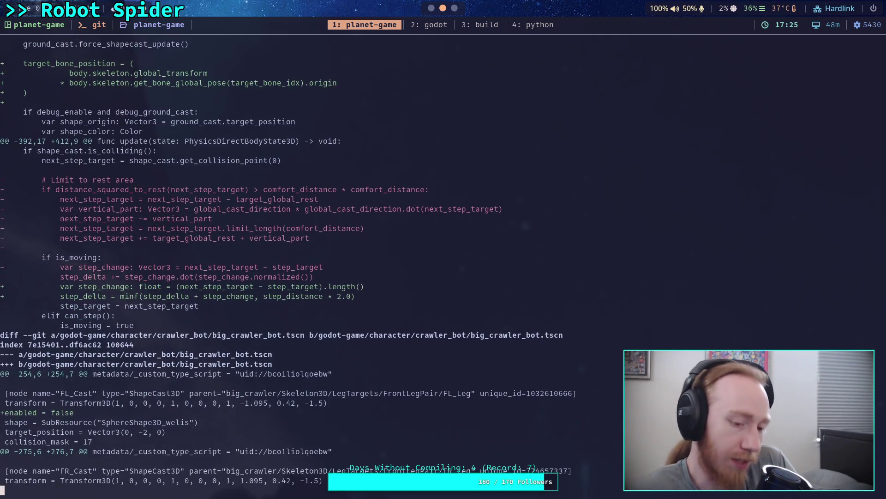
pyautogui.press('Down')
pyautogui.press('Down')
pyautogui.press('Down')
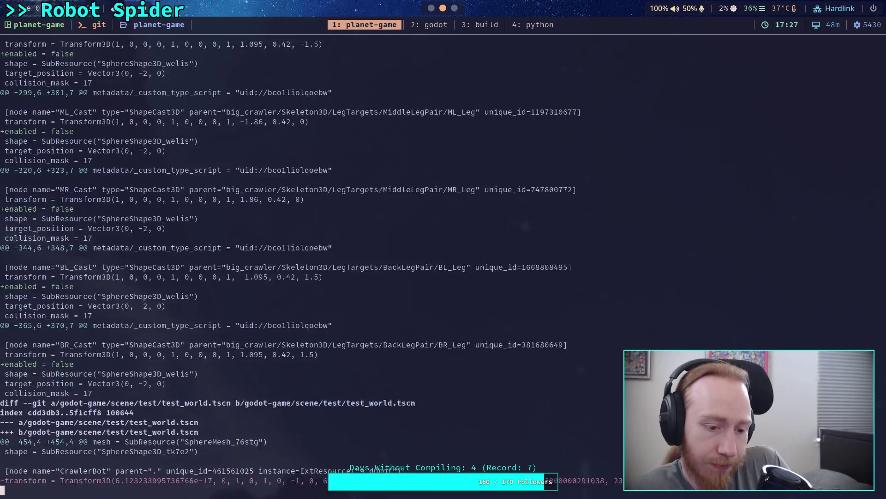
pyautogui.press('Down')
pyautogui.press('Down')
pyautogui.press('Down')
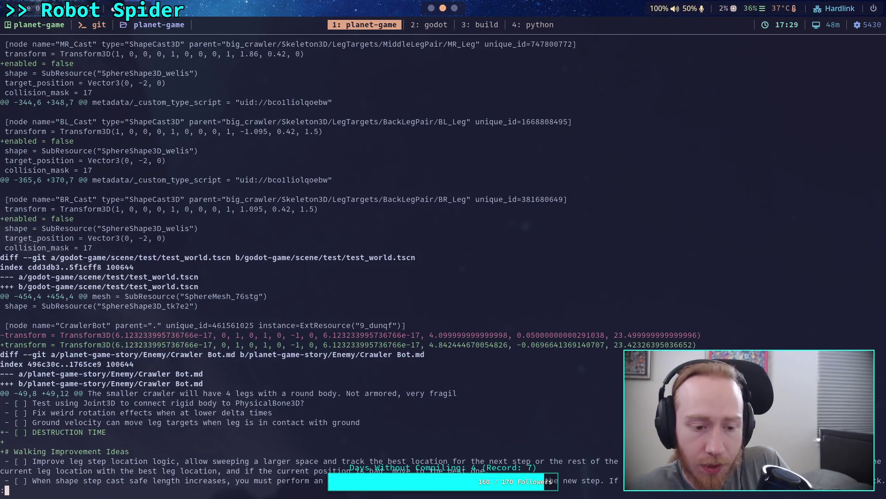
pyautogui.press('Down')
pyautogui.press('Down')
pyautogui.press('Down')
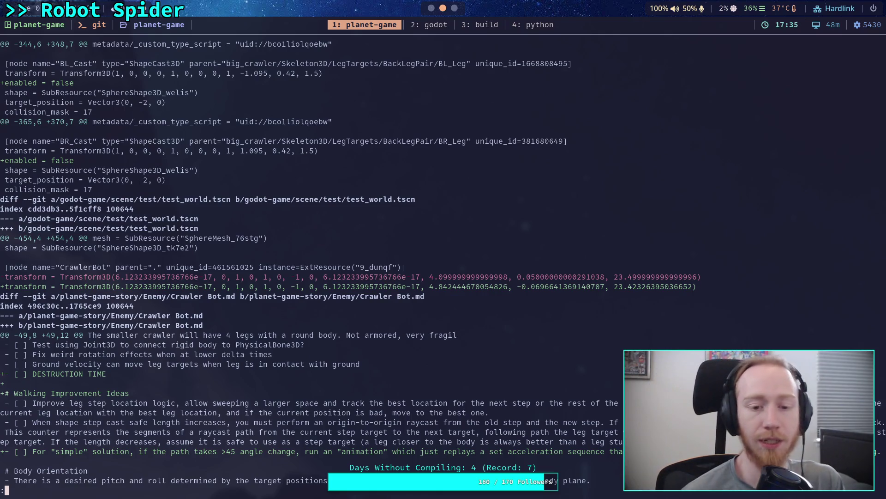
pyautogui.press('Down')
pyautogui.press('Down')
pyautogui.press('Down')
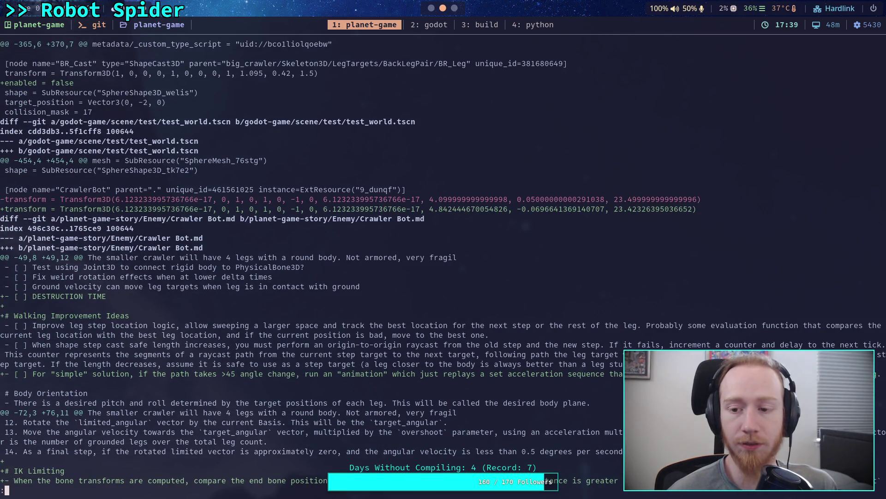
pyautogui.press('Up')
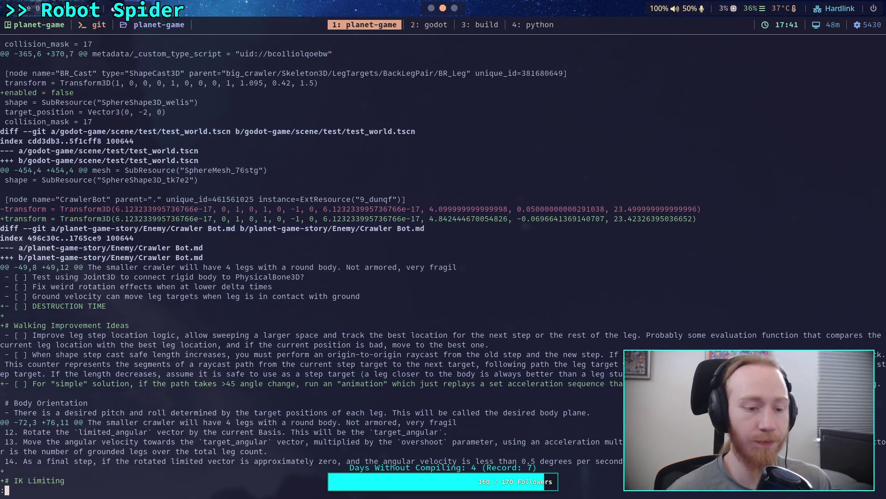
# Run git restore on godot-game/scene/test/test_world.tscn to discard its changes
pyautogui.write('qgit restore')
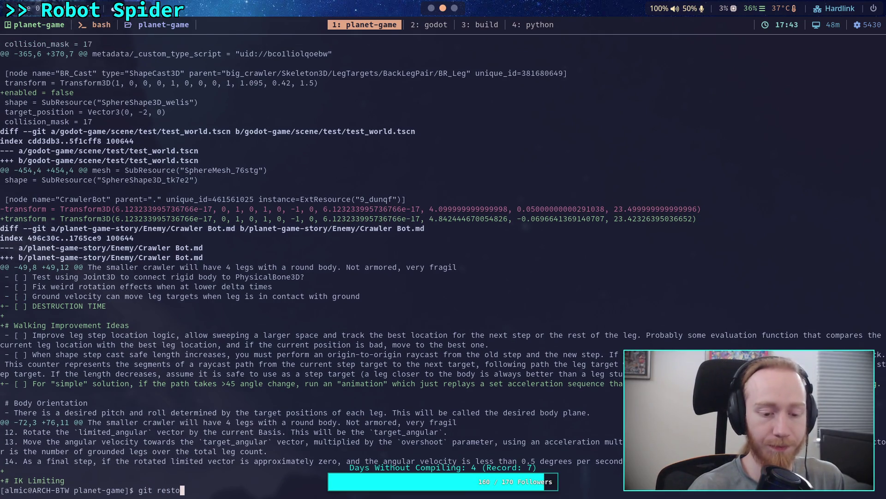
pyautogui.press('super+2')
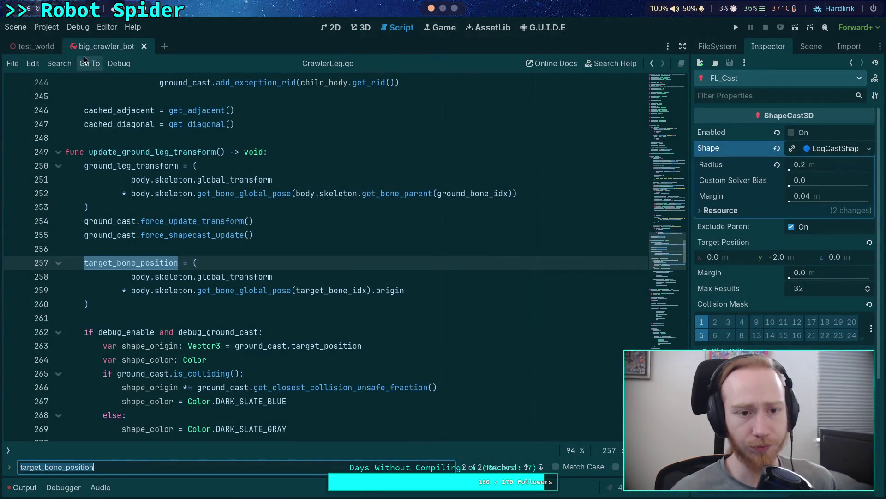
pyautogui.press('super+1')
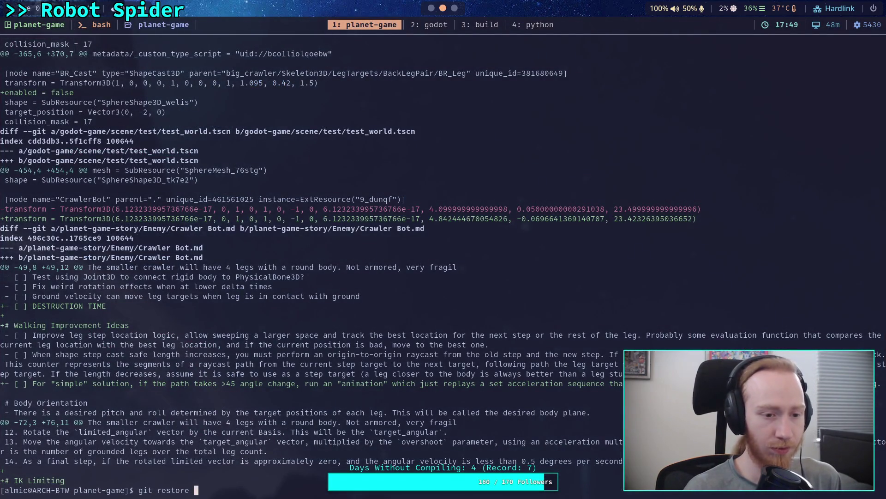
pyautogui.write('godot-game/scene/test/t')
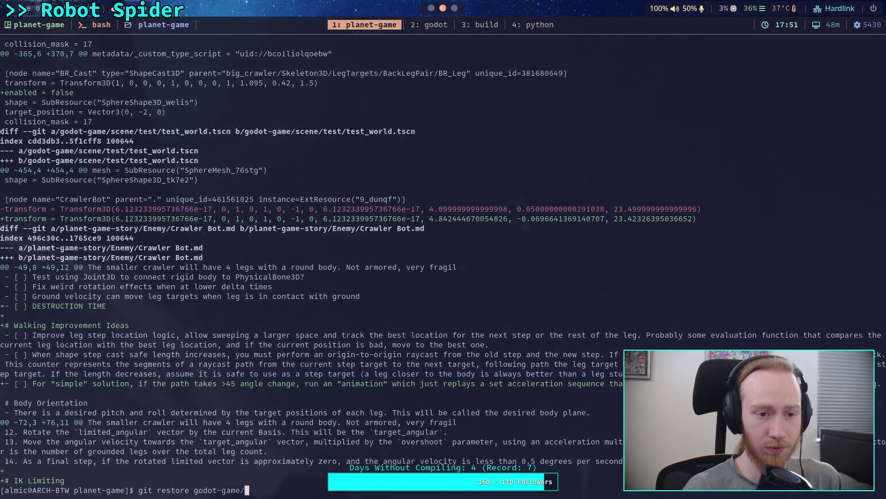
pyautogui.press('Tab')
pyautogui.press('Return')
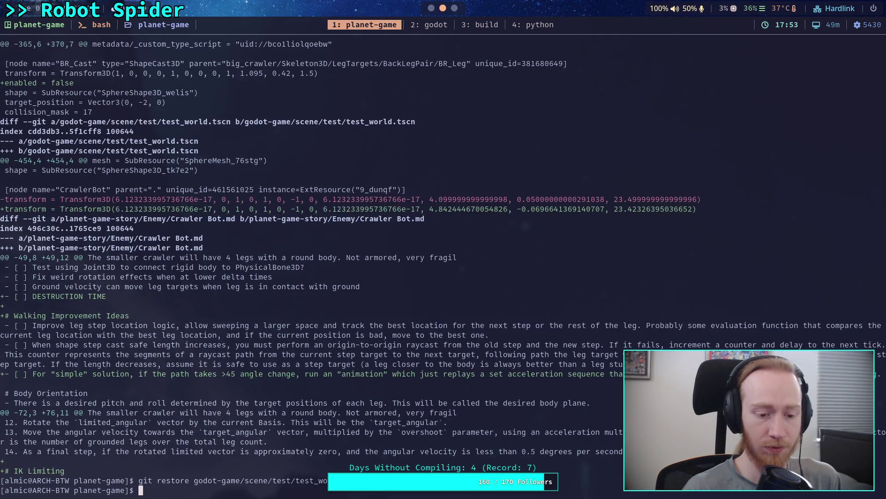
# Reload the restored test_world.tscn from disk in Godot and check the spider robot in 3D
pyautogui.press('super+2')
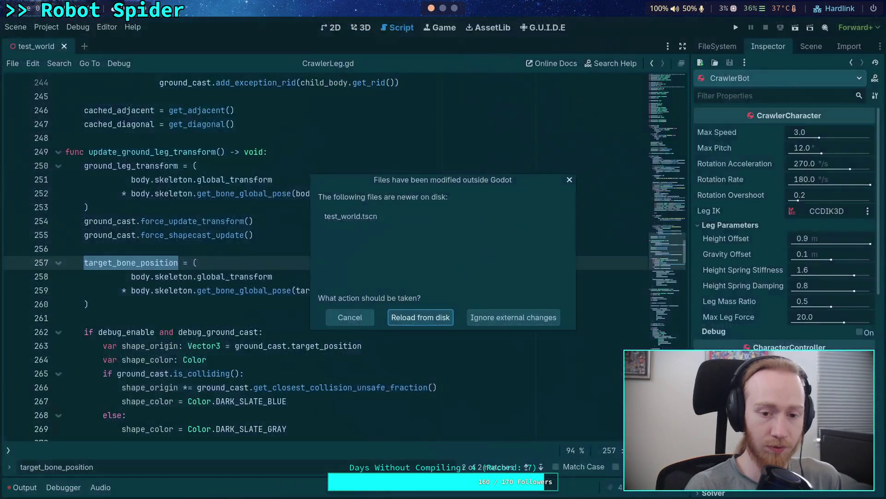
pyautogui.click(421, 317)
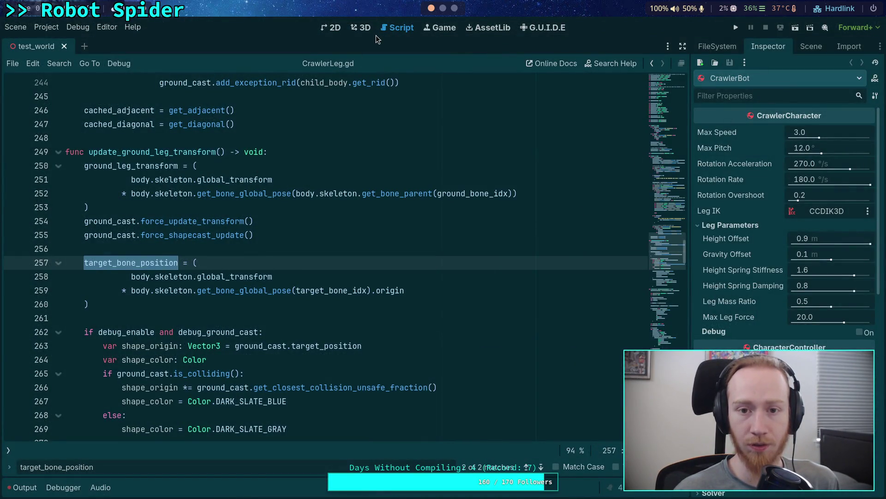
pyautogui.click(364, 27)
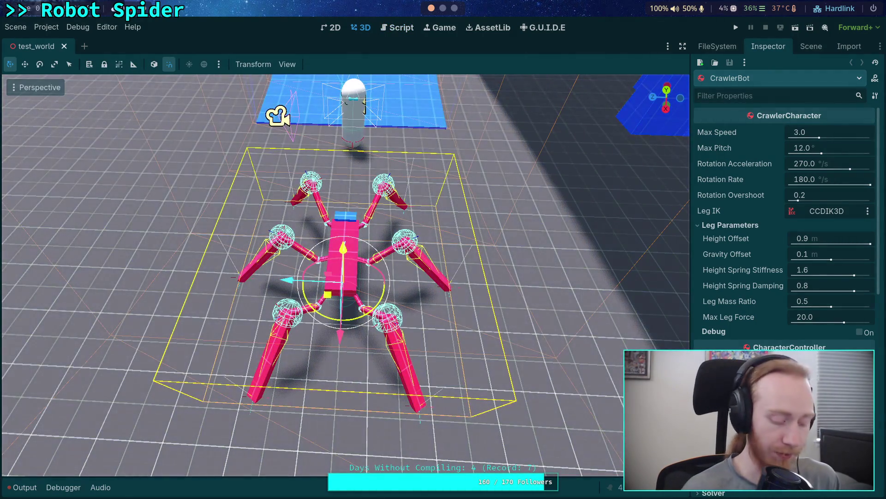
pyautogui.press('super+1')
# Review the remaining git diff, including the scene and notes changes
pyautogui.write('git diff')
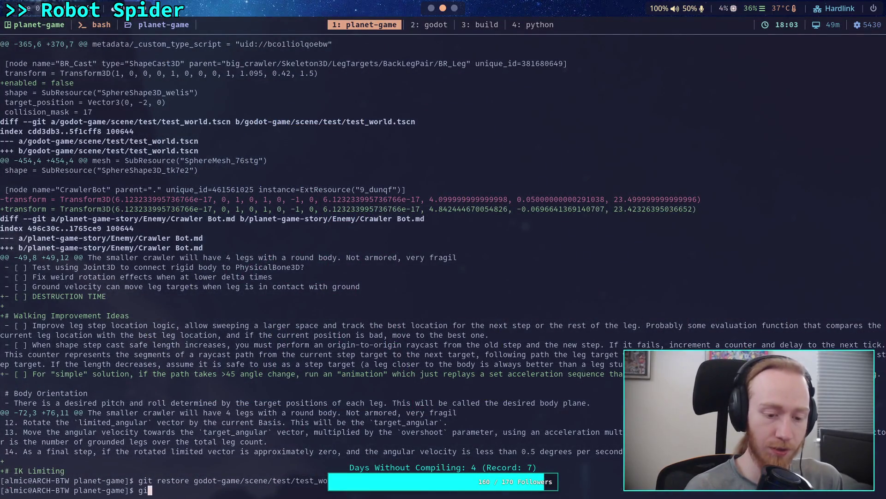
pyautogui.press('Return')
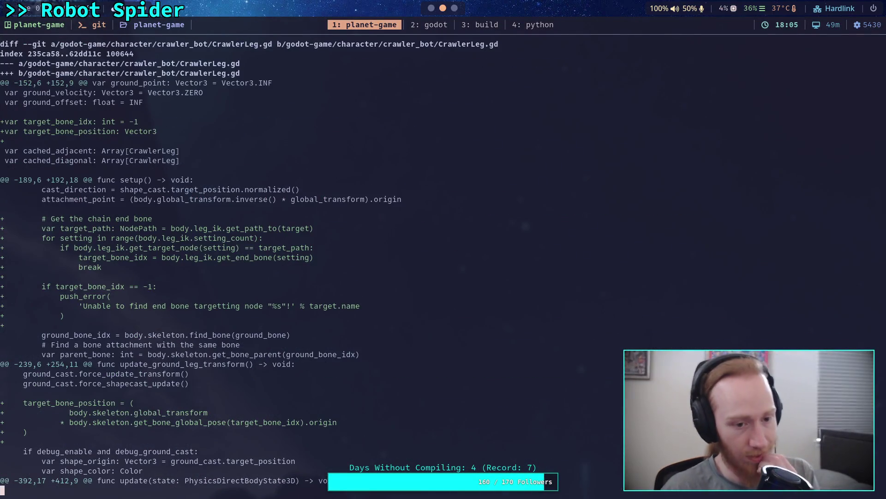
pyautogui.press('space')
pyautogui.press('space')
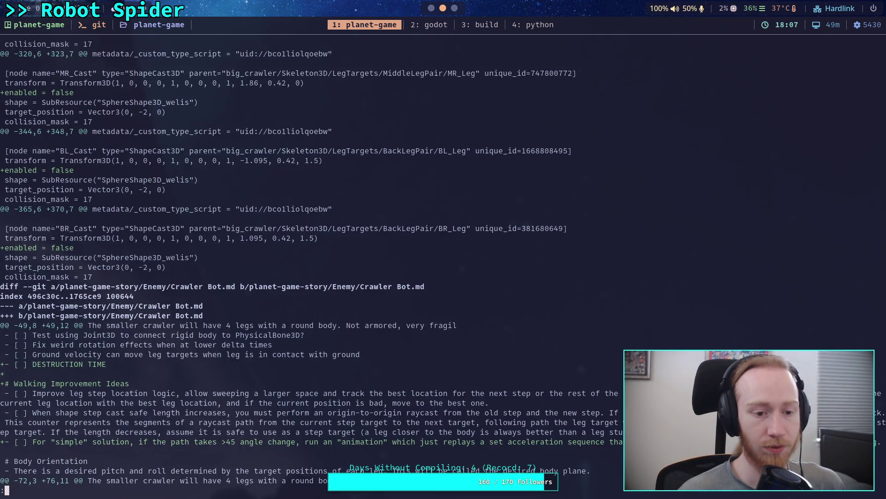
pyautogui.scroll(-5, 443, 262)
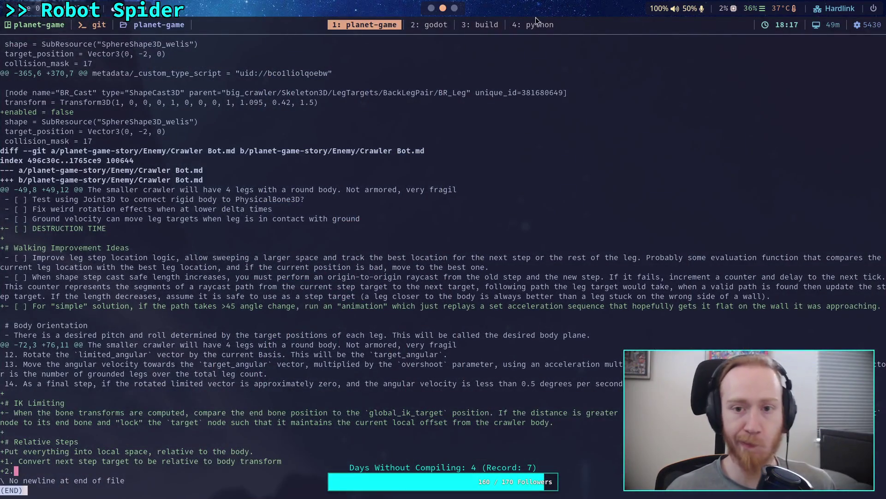
# Check git status, stage the godot-game folder, and start a git commit
pyautogui.write('qgit status')
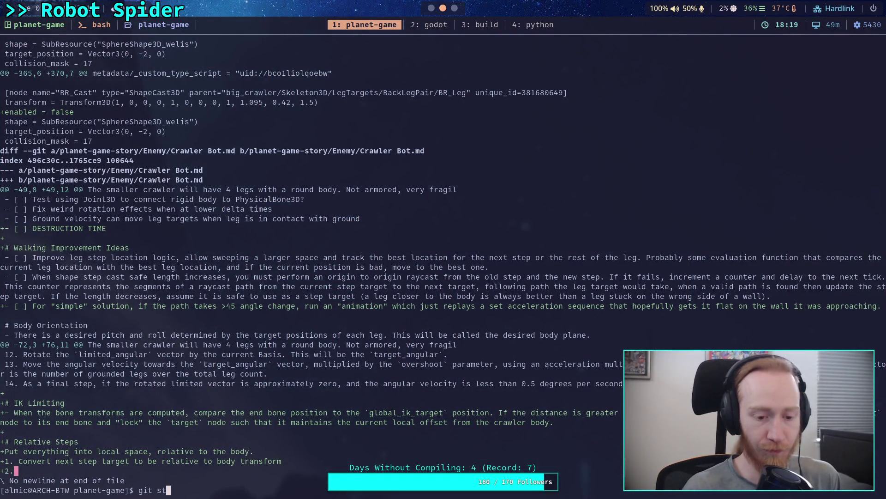
pyautogui.press('Return')
pyautogui.write('git add god')
pyautogui.press('Tab')
pyautogui.press('Return')
pyautogui.write('git c')
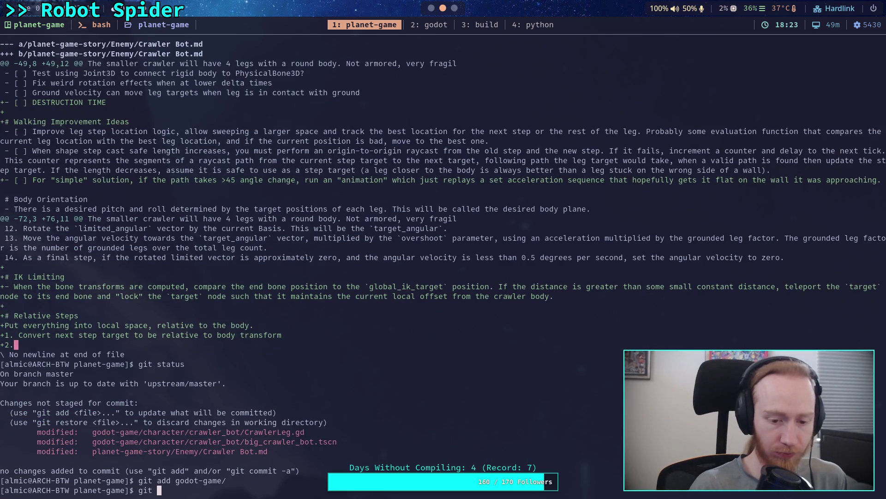
pyautogui.write('ommit')
pyautogui.press('Return')
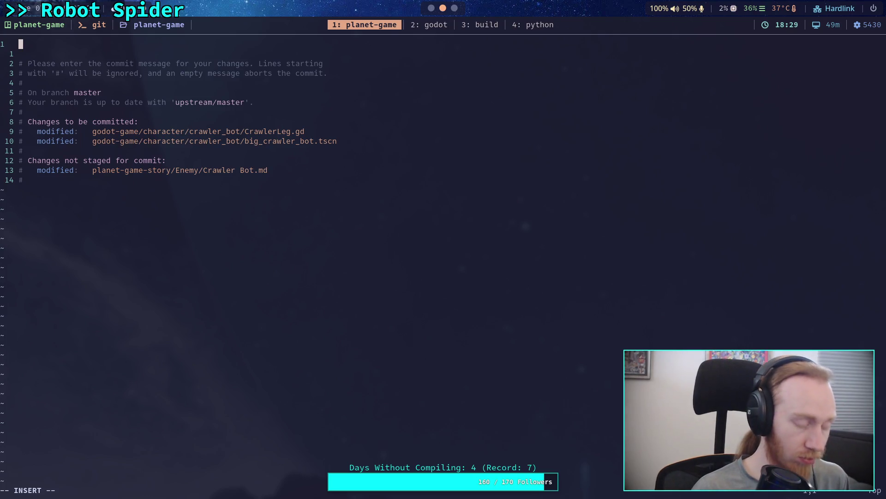
# Write the commit subject 'Add end bone tracking to CrawlerLeg, update step'
pyautogui.write('Add targ')
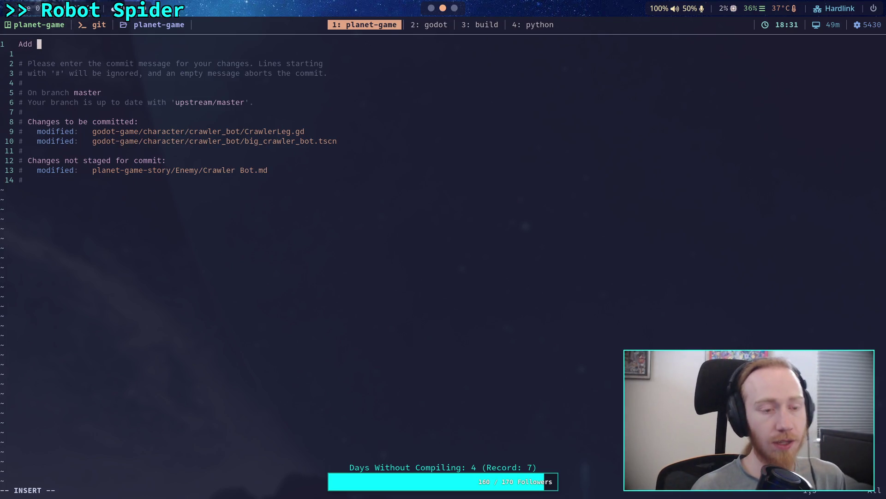
pyautogui.write('et ')
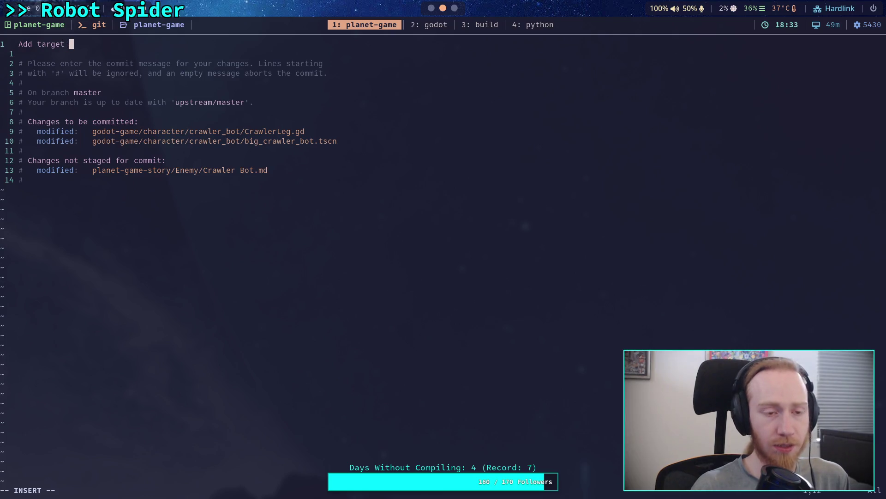
pyautogui.write('end')
pyautogui.press('BackSpace')
pyautogui.press('BackSpace')
pyautogui.press('BackSpace')
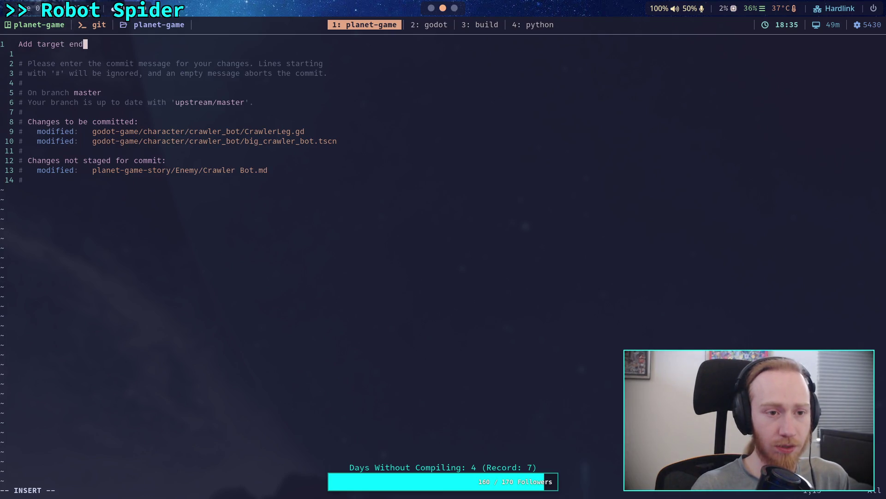
pyautogui.write('end bone tracking to CrawlerLeg')
pyautogui.press('Return')
pyautogui.press('BackSpace')
pyautogui.write(',')
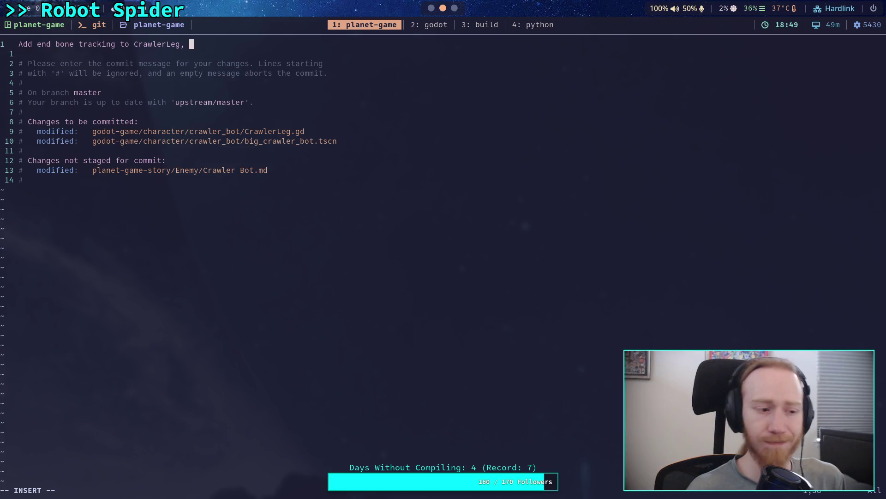
pyautogui.write('update stepping')
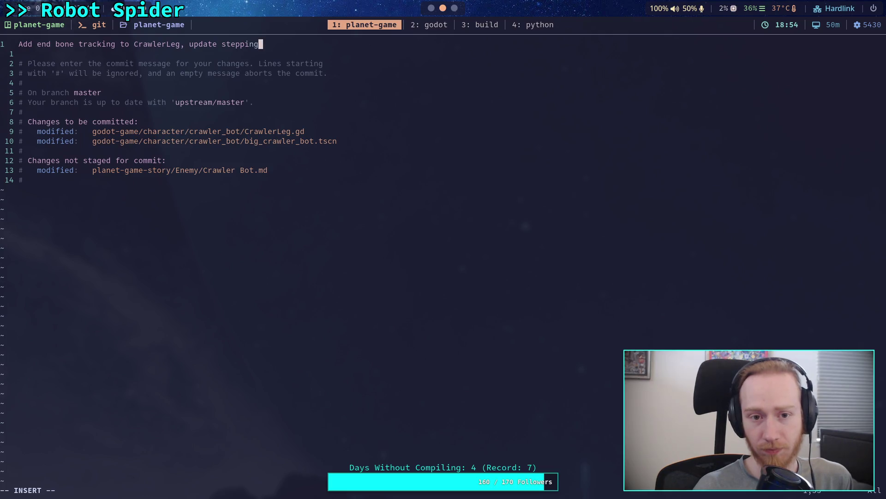
pyautogui.press('BackSpace')
pyautogui.press('BackSpace')
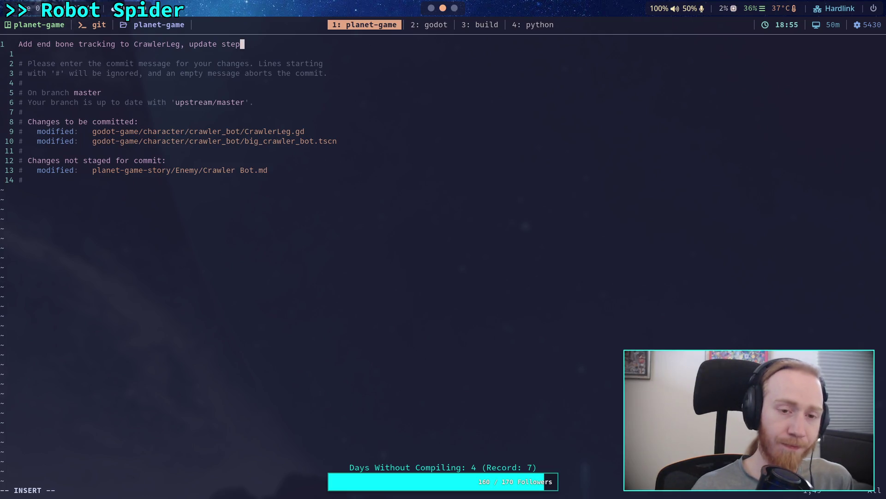
pyautogui.press('Return')
pyautogui.press('Return')
# Add a body bullet: CrawlerLeg now loads and tracks the global position of the chain's end bone
pyautogui.write('- ')
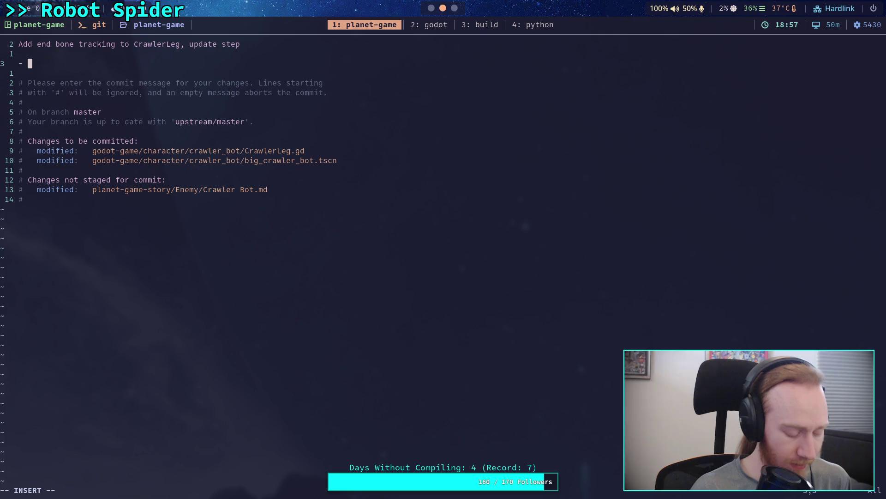
pyautogui.write('Crawler')
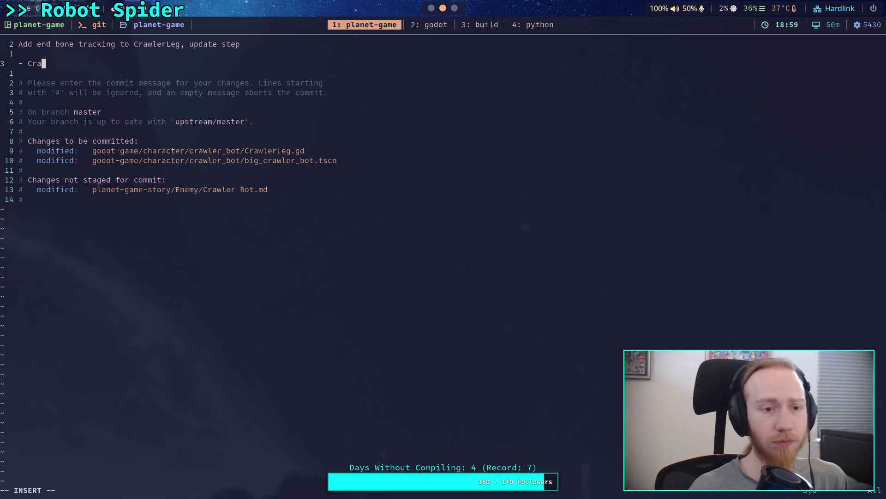
pyautogui.write('Leg now ')
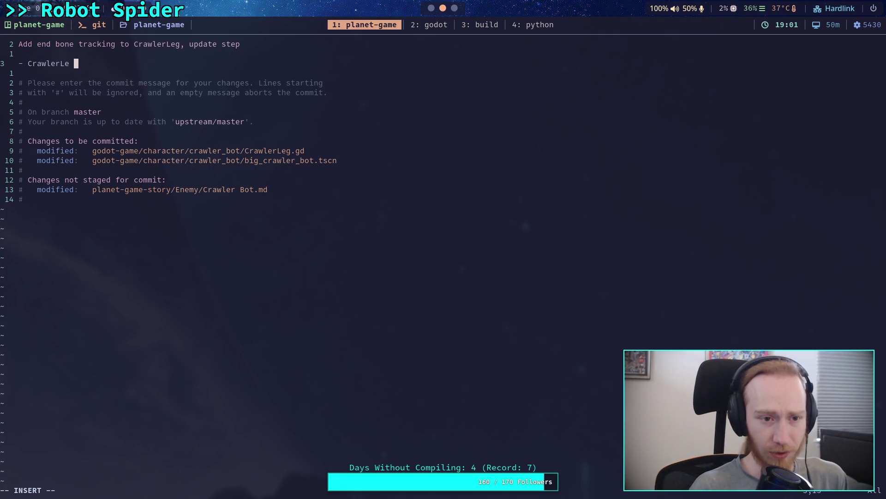
pyautogui.write('loads and track')
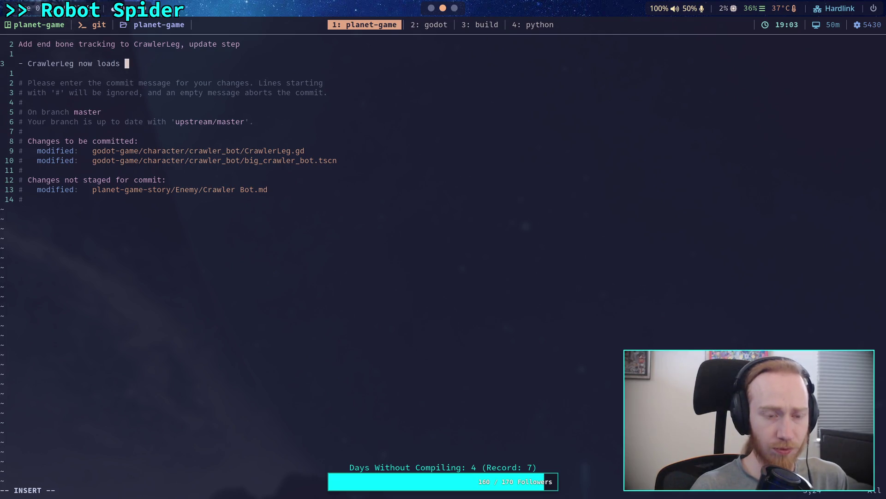
pyautogui.write('s the gr')
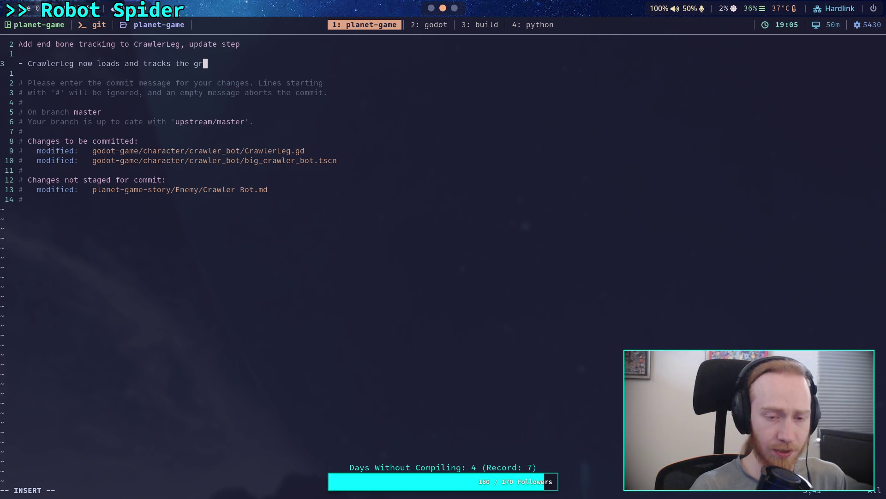
pyautogui.write('lobal positio')
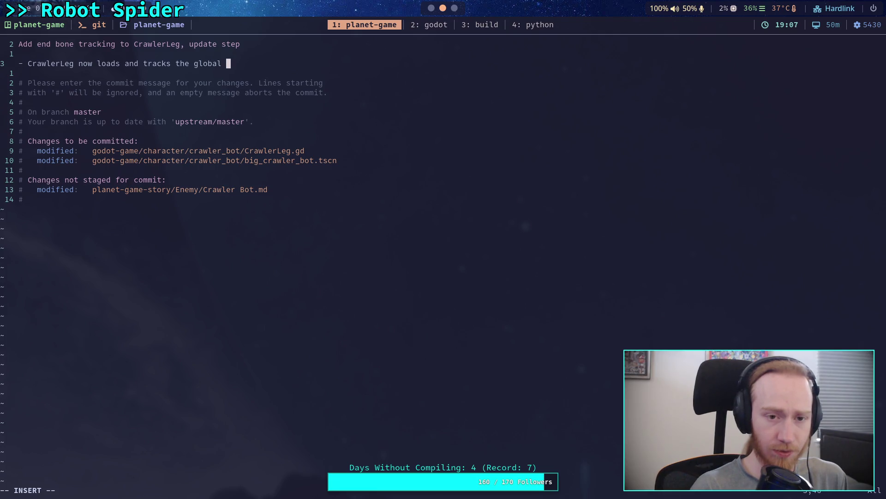
pyautogui.write('n of the')
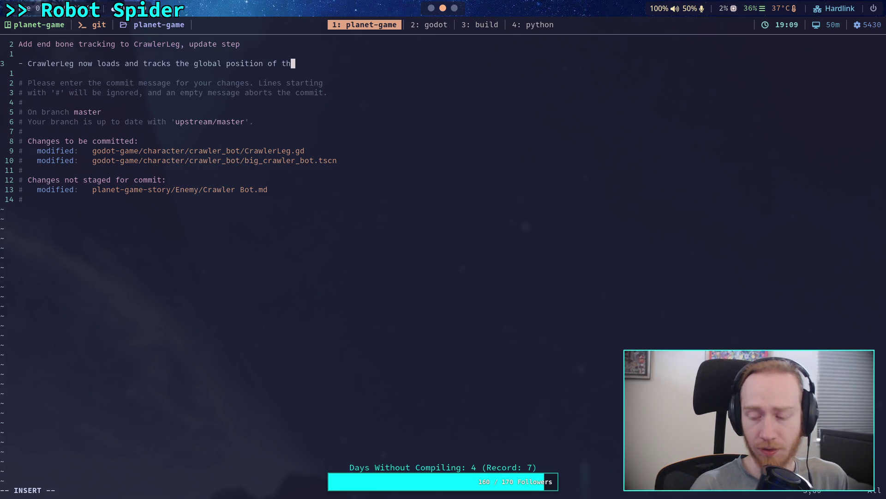
pyautogui.press('BackSpace')
pyautogui.press('BackSpace')
pyautogui.press('BackSpace')
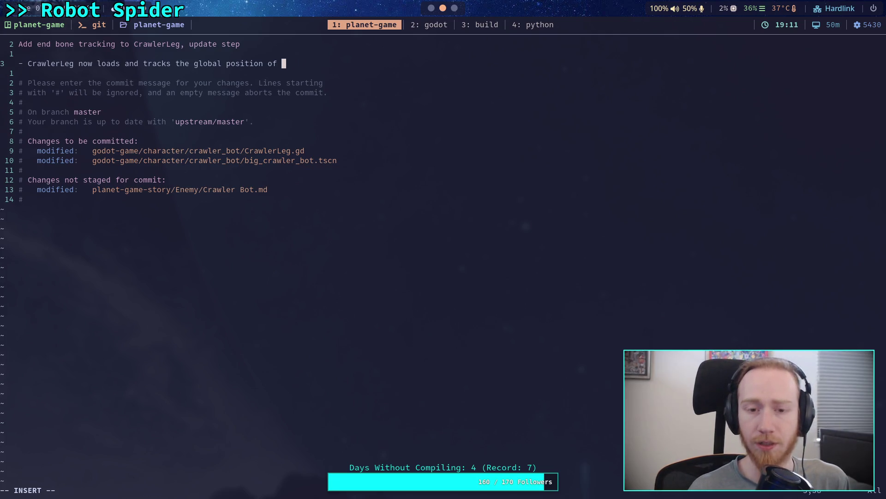
pyautogui.press('Return')
pyautogui.write('the ')
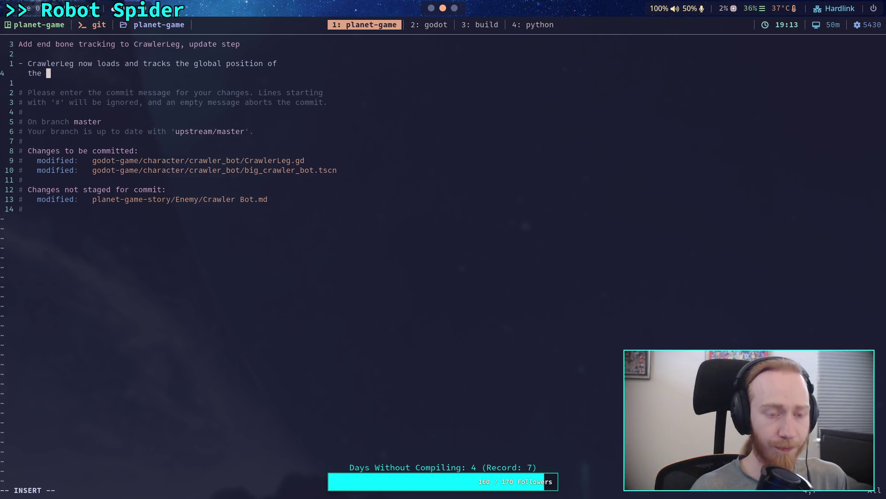
pyautogui.write('end bone on t')
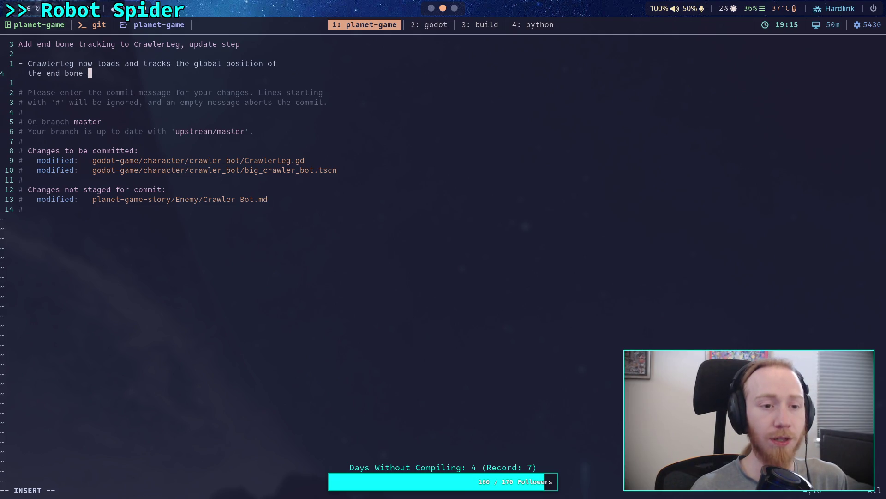
pyautogui.write('he chain ')
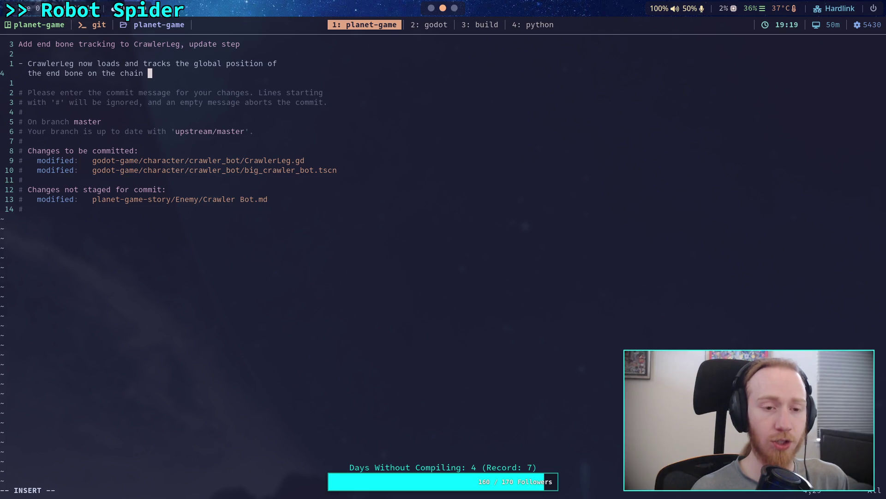
pyautogui.write('targetting ')
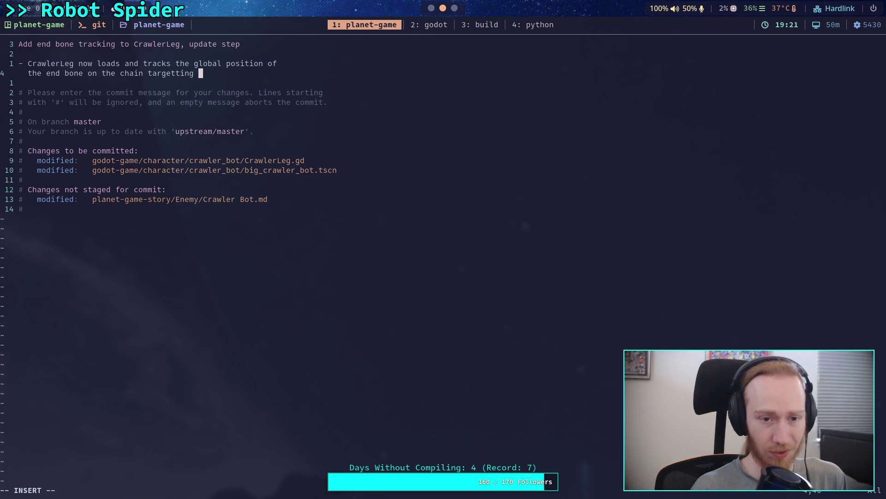
pyautogui.write('the leg')
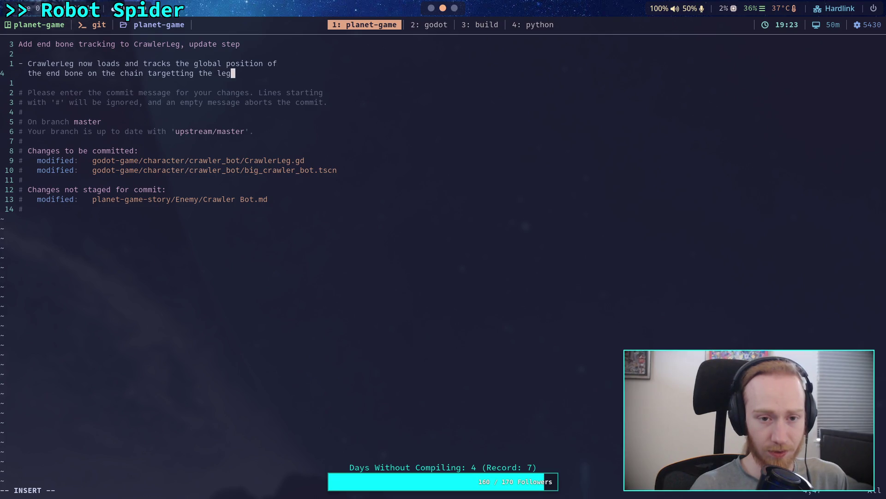
pyautogui.write(' target')
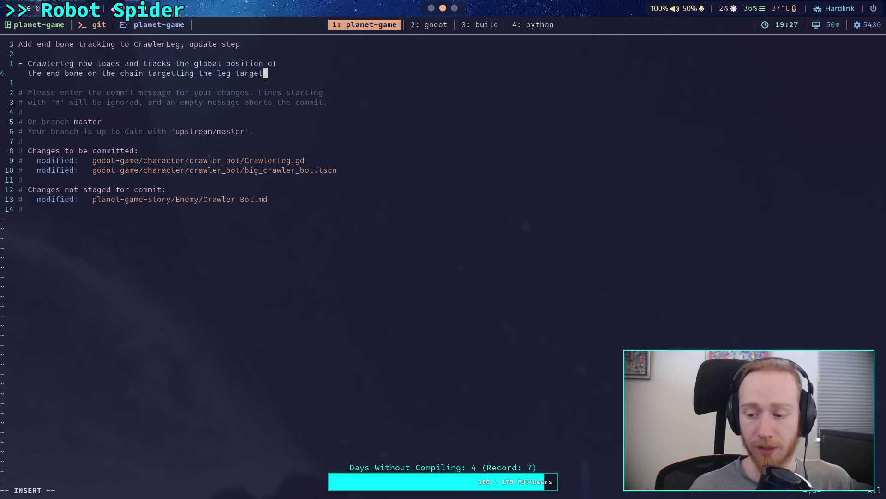
pyautogui.press('BackSpace')
pyautogui.press('BackSpace')
pyautogui.press('BackSpace')
pyautogui.press('BackSpace')
pyautogui.press('BackSpace')
pyautogui.press('BackSpace')
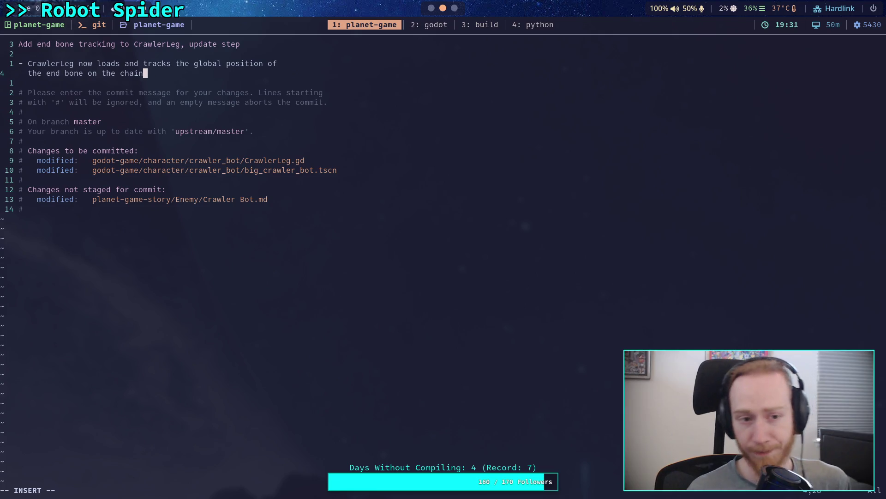
pyautogui.press('Return')
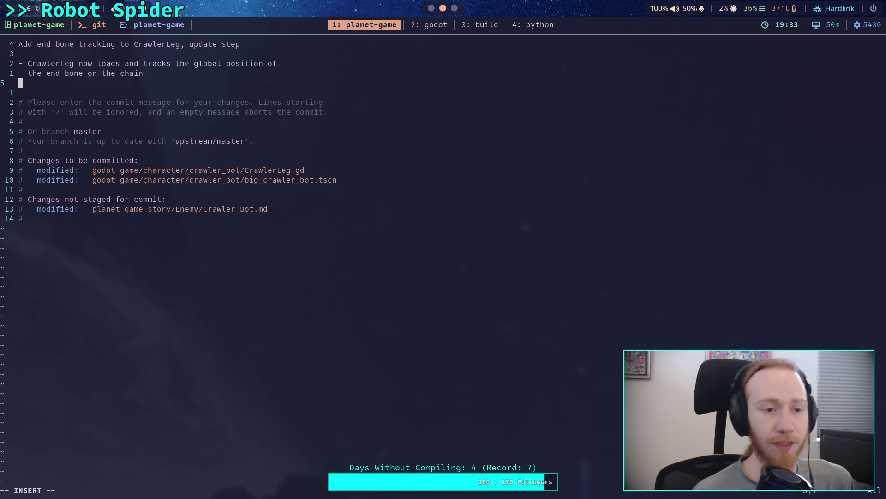
pyautogui.write('-')
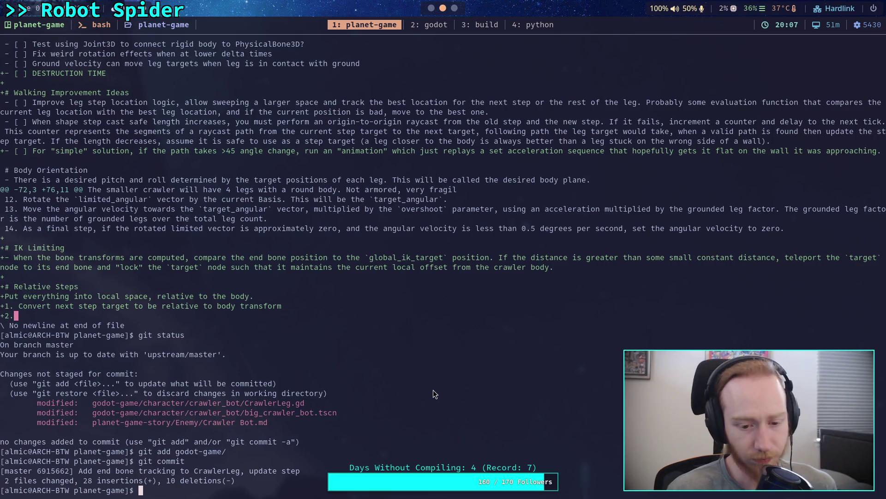
# Push the commit to upstream master, then scroll the Crawler Bot note's Relative Steps plan
pyautogui.write('git push')
pyautogui.press('Return')
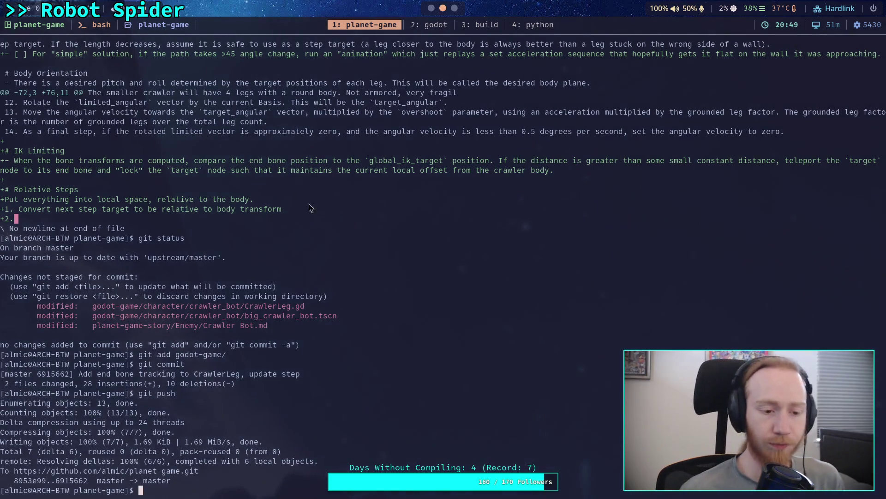
pyautogui.scroll(-1, 433, 9)
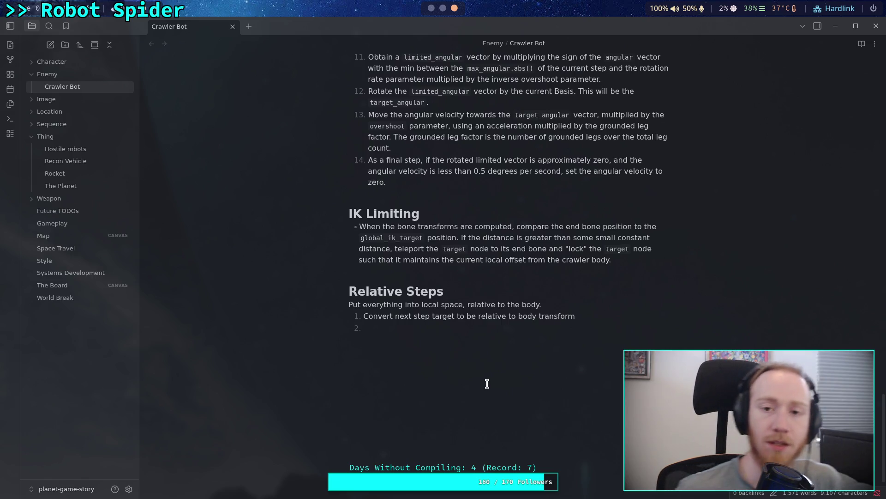
# Show CrawlerLeg.gd, fold update_ground_leg_transform, close the search, and scroll to the step-target code near line 414
pyautogui.press('super+1')
pyautogui.click(400, 31)
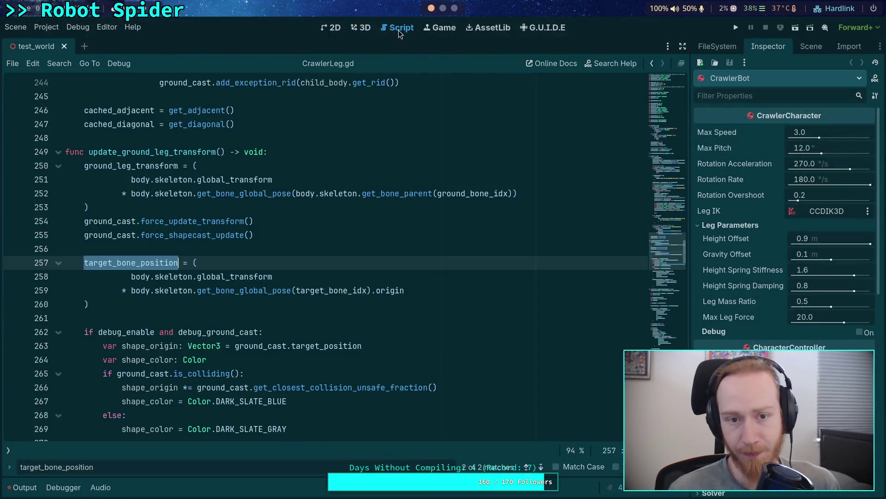
pyautogui.scroll(1, 356, 360)
pyautogui.click(295, 351)
pyautogui.scroll(-2, 232, 356)
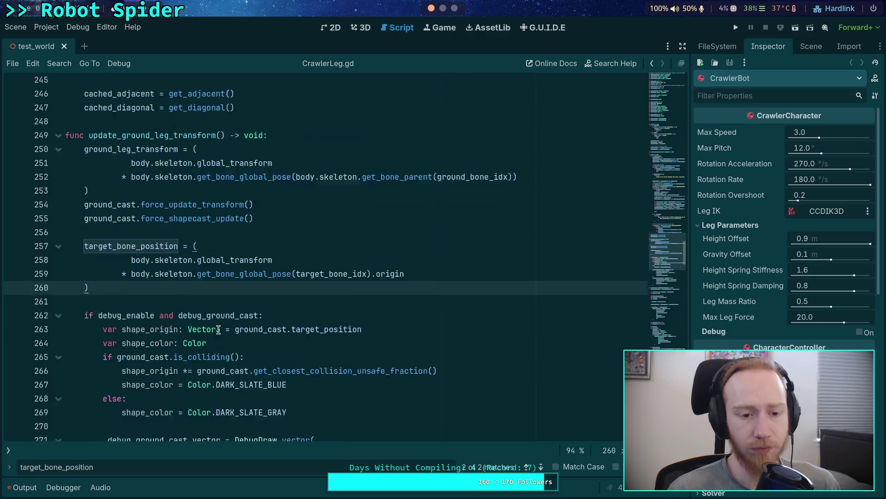
pyautogui.scroll(1, 219, 329)
pyautogui.click(59, 193)
pyautogui.scroll(-4, 203, 319)
pyautogui.scroll(-15, 203, 318)
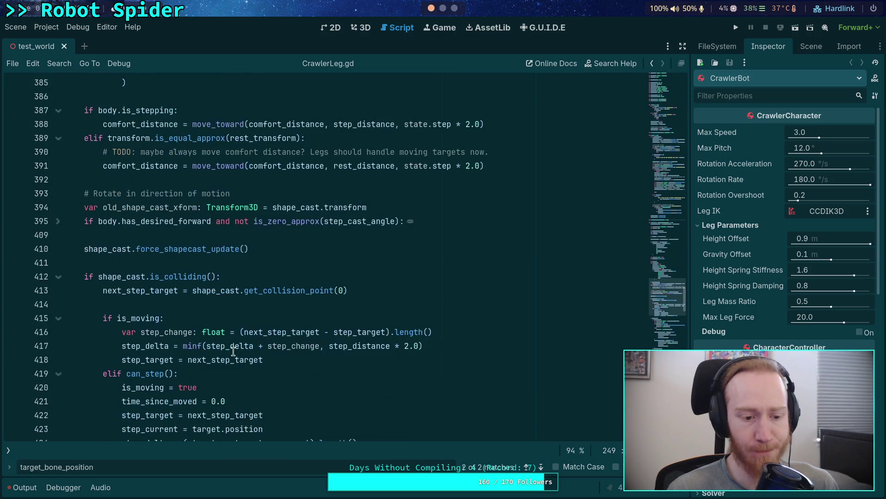
pyautogui.press('Escape')
pyautogui.click(172, 305)
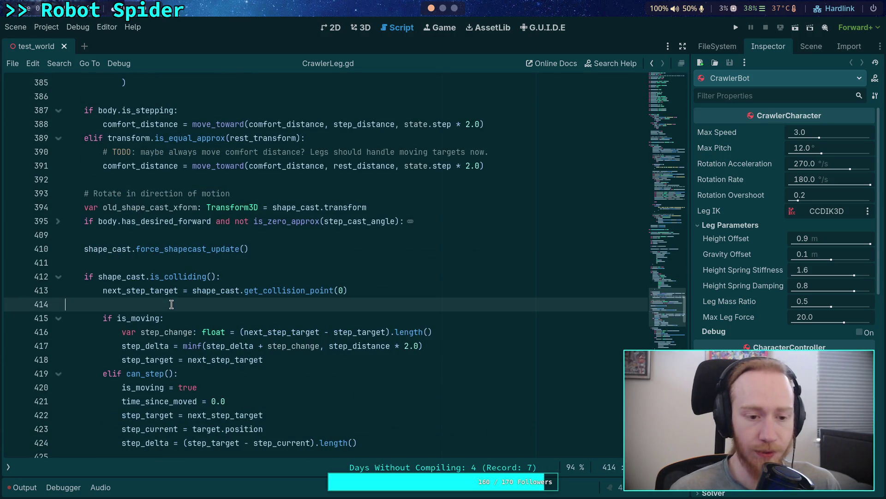
pyautogui.scroll(-4, 249, 321)
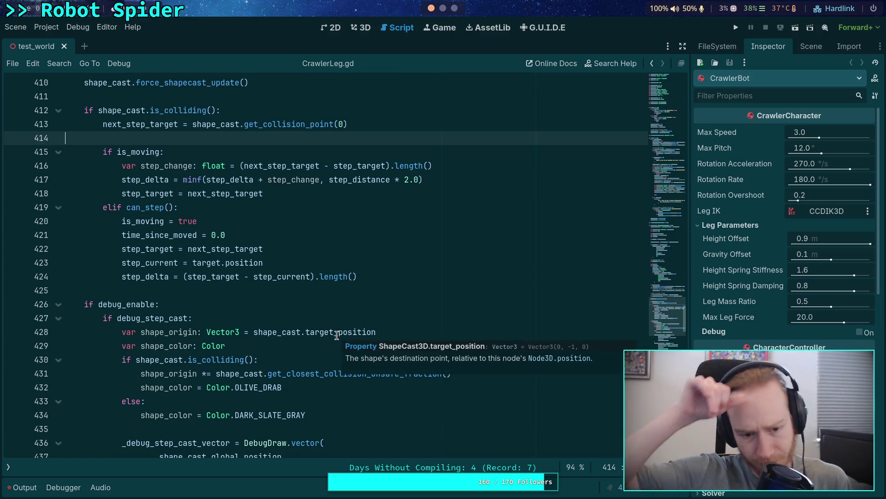
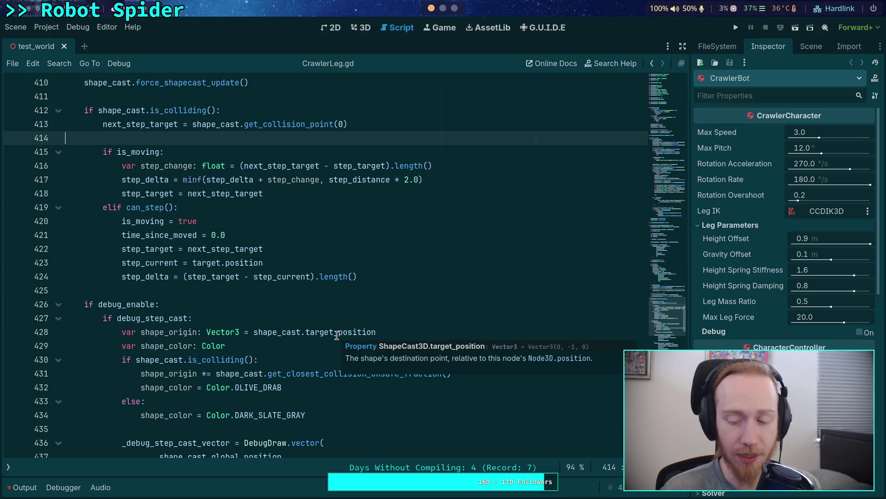
# Jump from the can_step call to the can_step() function definition in CrawlerLeg.gd
pyautogui.rightClick(140, 207)
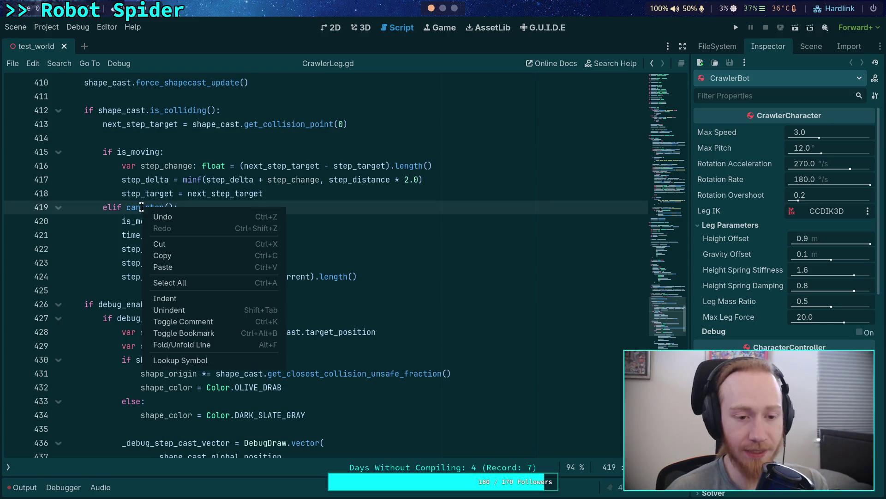
pyautogui.click(201, 366)
pyautogui.click(157, 318)
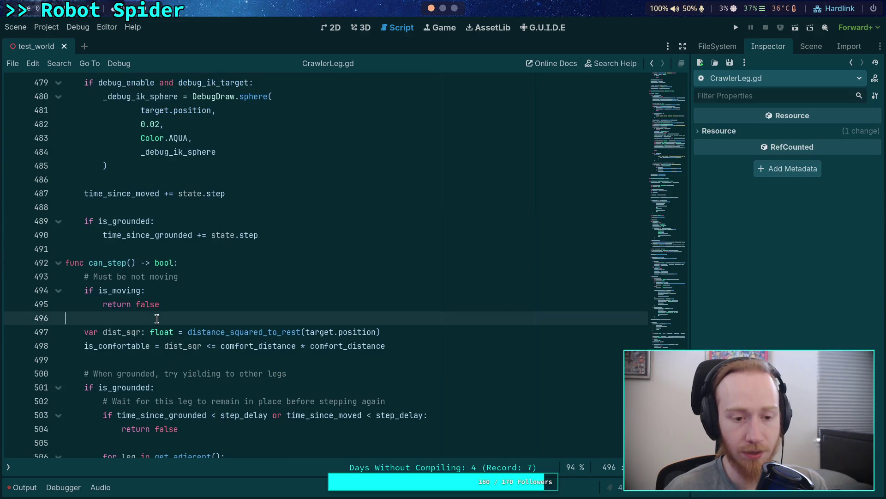
# Select is_moving on line 494 and search the script for it with Ctrl+F
pyautogui.doubleClick(124, 292)
pyautogui.rightClick(124, 295)
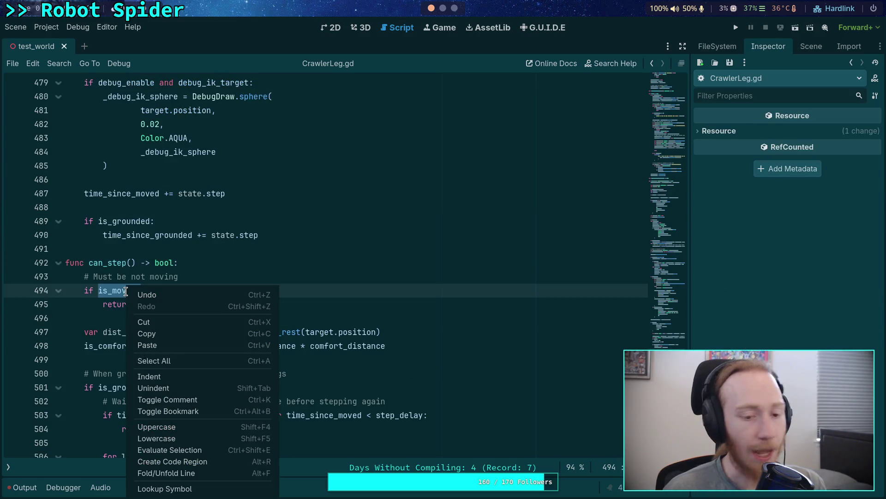
pyautogui.click(115, 292)
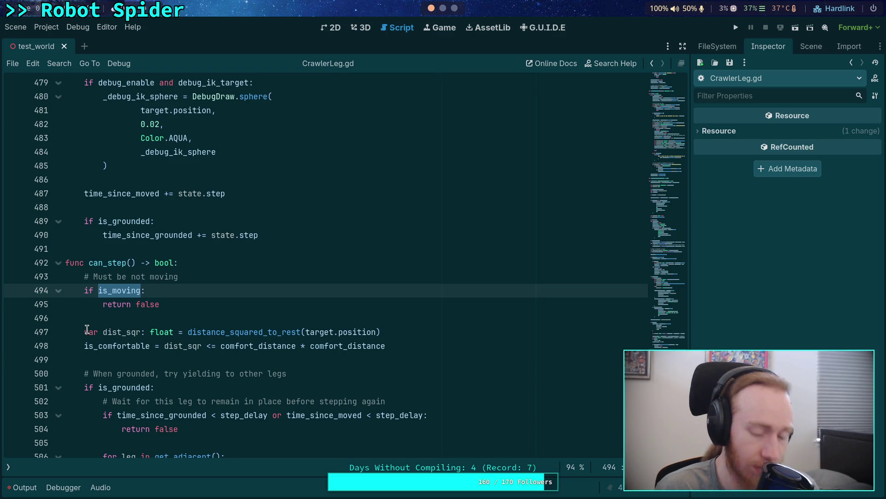
pyautogui.hotkey('ctrl', 'f')
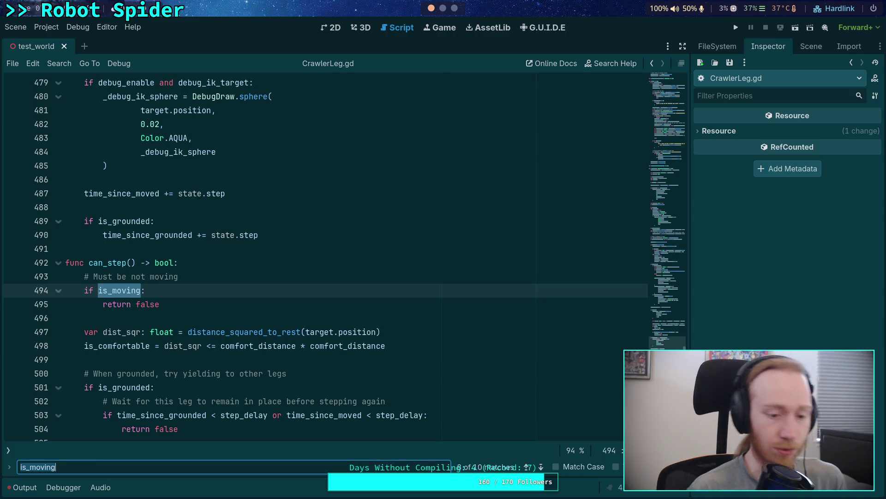
# Cycle the is_moving matches to its declaration on line 133, var is_moving: bool = false
pyautogui.scroll(-6, 333, 346)
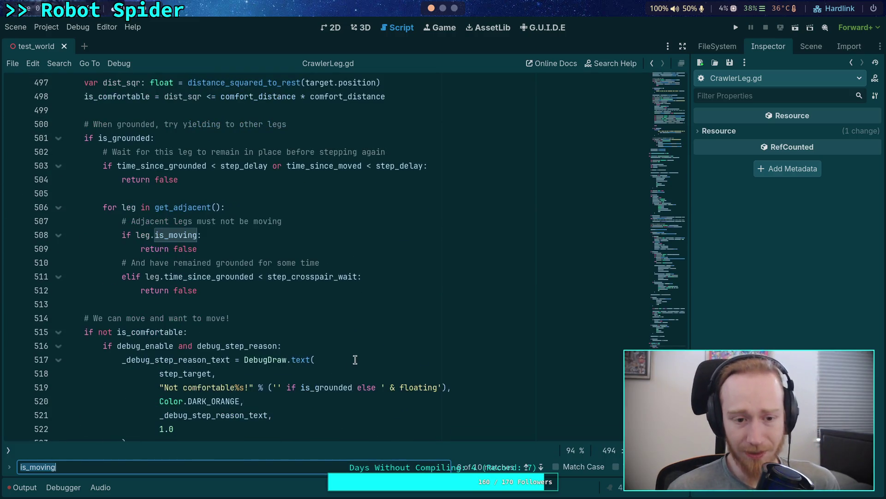
pyautogui.scroll(-3, 353, 363)
pyautogui.scroll(4, 353, 362)
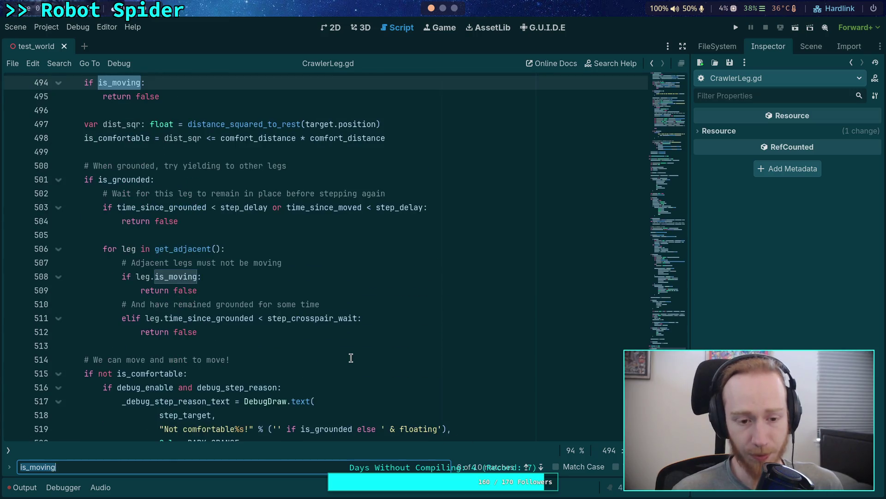
pyautogui.scroll(2, 264, 348)
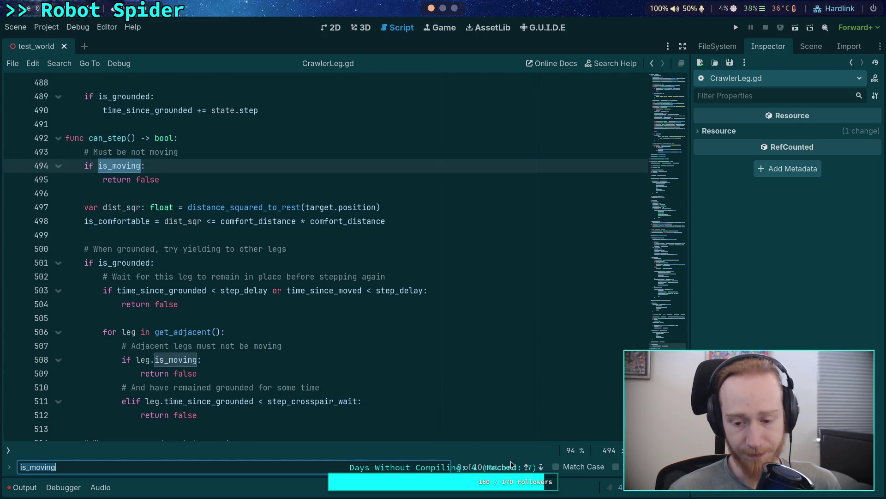
pyautogui.click(541, 467)
pyautogui.click(541, 466)
pyautogui.click(541, 467)
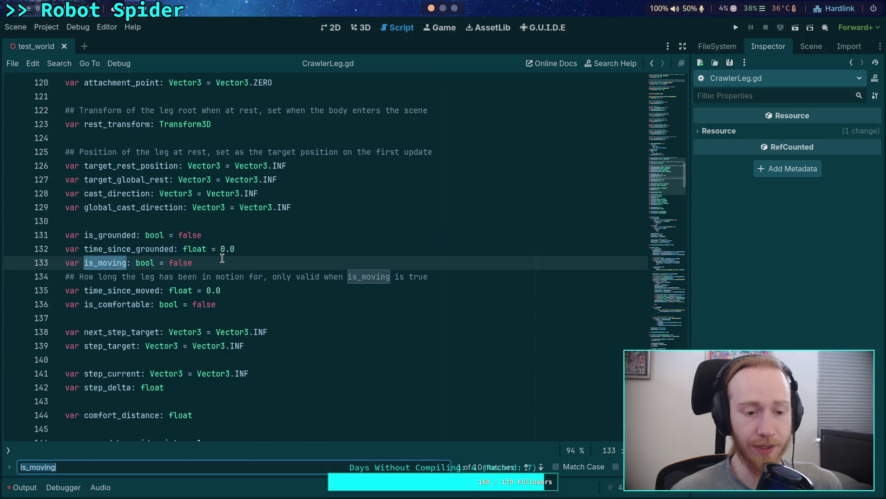
pyautogui.click(225, 263)
pyautogui.scroll(-1, 277, 289)
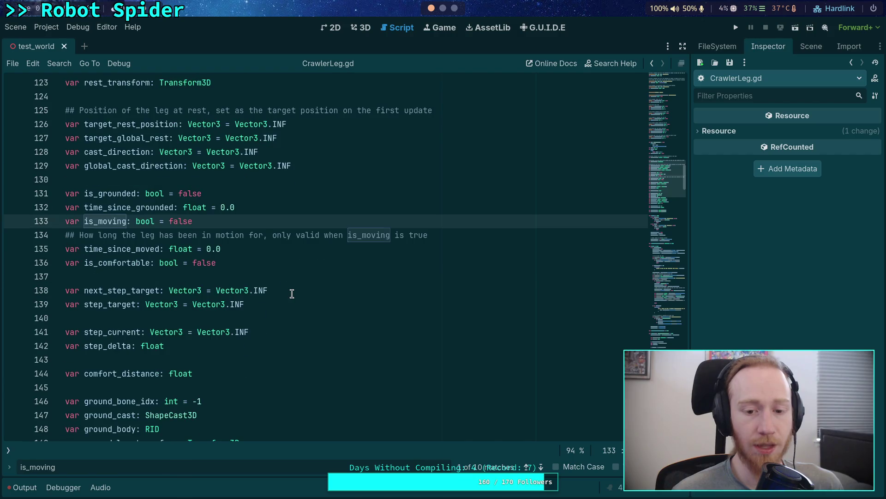
pyautogui.scroll(3, 185, 263)
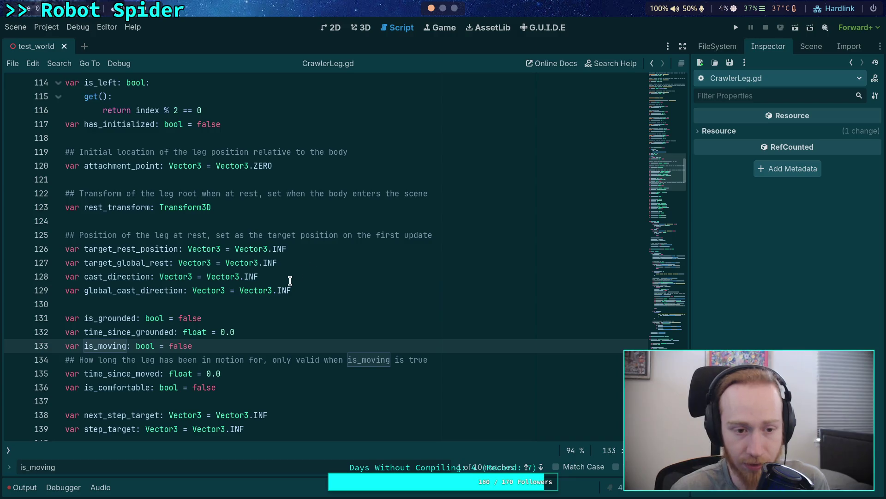
pyautogui.scroll(-1, 346, 238)
# Declare 'var is_stepping: bool = false' below is_moving
pyautogui.press('Return')
pyautogui.write('is')
pyautogui.press('BackSpace')
pyautogui.press('BackSpace')
pyautogui.write('var is_stepping: bool = ')
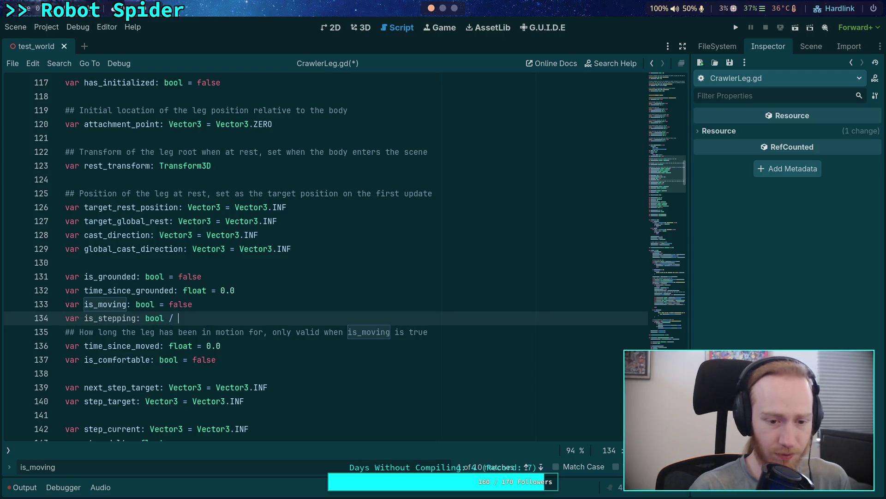
pyautogui.write('fal')
pyautogui.press('Return')
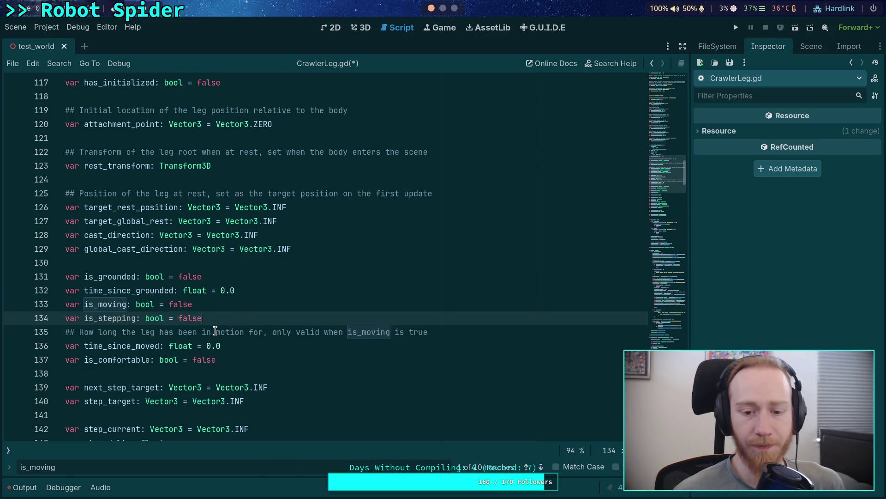
# Move is_stepping below time_since_moved and add 'var time_since_stepped: float = 0.0' after it
pyautogui.moveTo(362, 332); pyautogui.dragTo(386, 333)
pyautogui.click(260, 345)
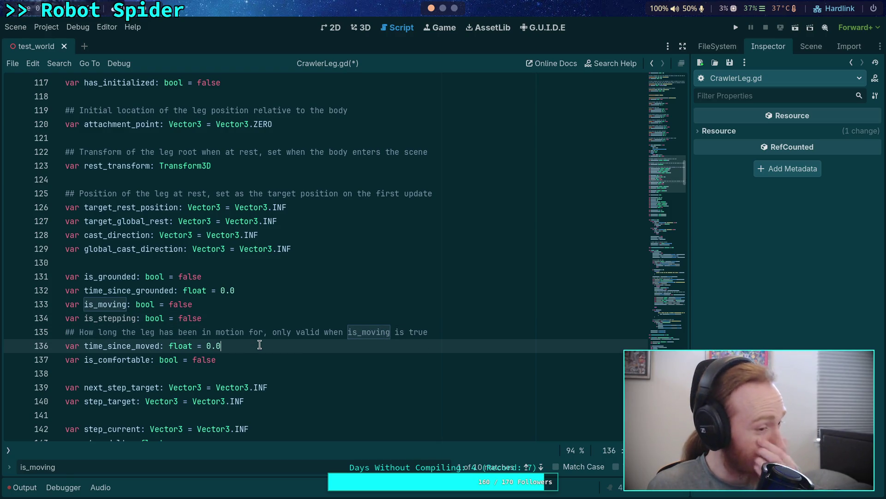
pyautogui.click(247, 305)
pyautogui.click(245, 319)
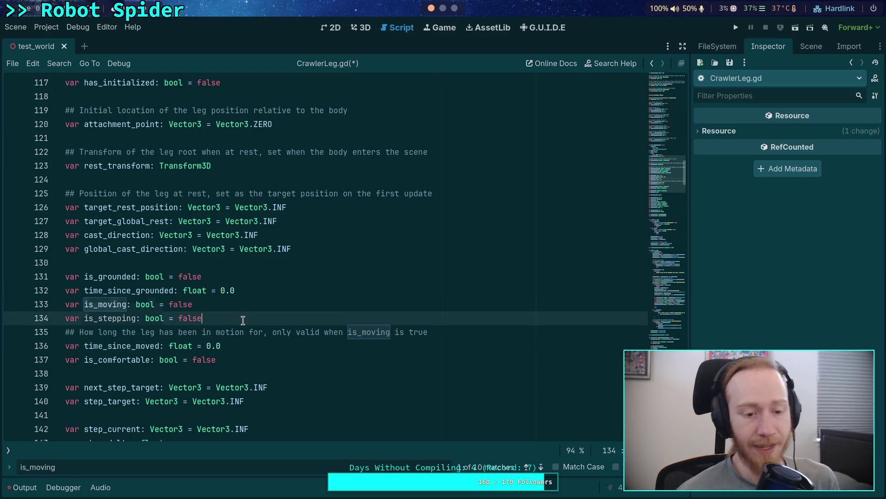
pyautogui.hotkey('alt', 'Down')
pyautogui.hotkey('alt', 'Down')
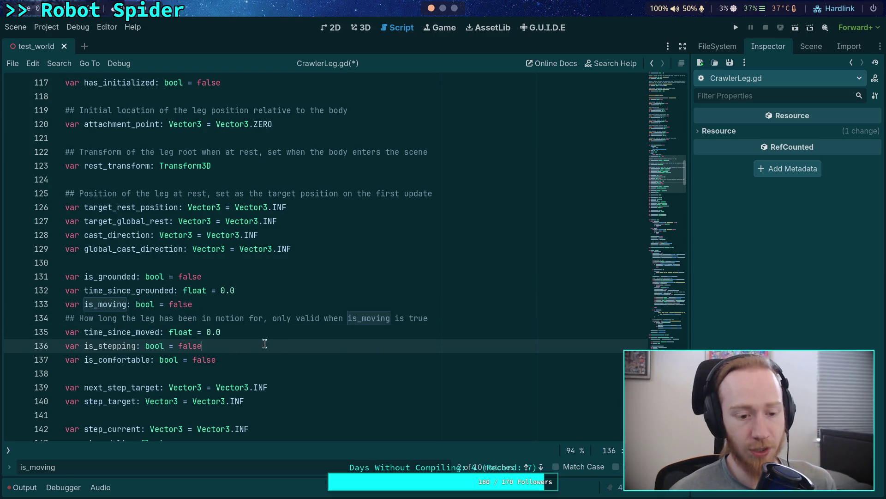
pyautogui.press('Return')
pyautogui.write('var time_')
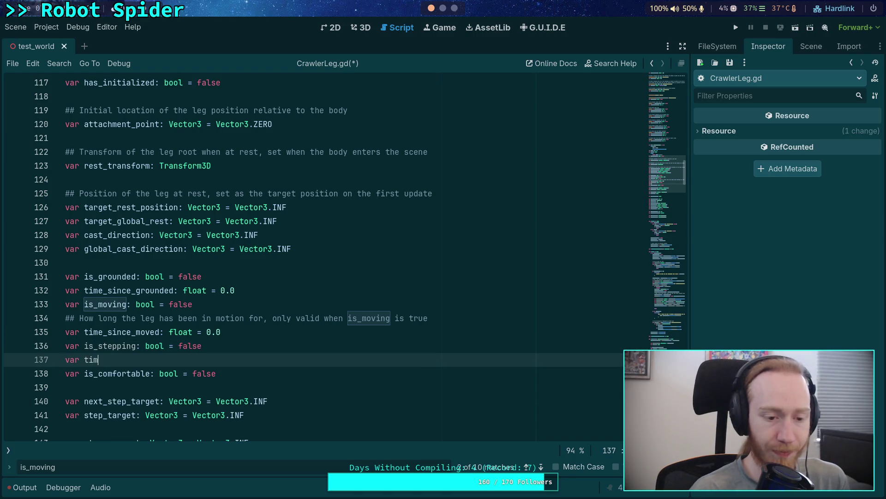
pyautogui.write('since_stepp')
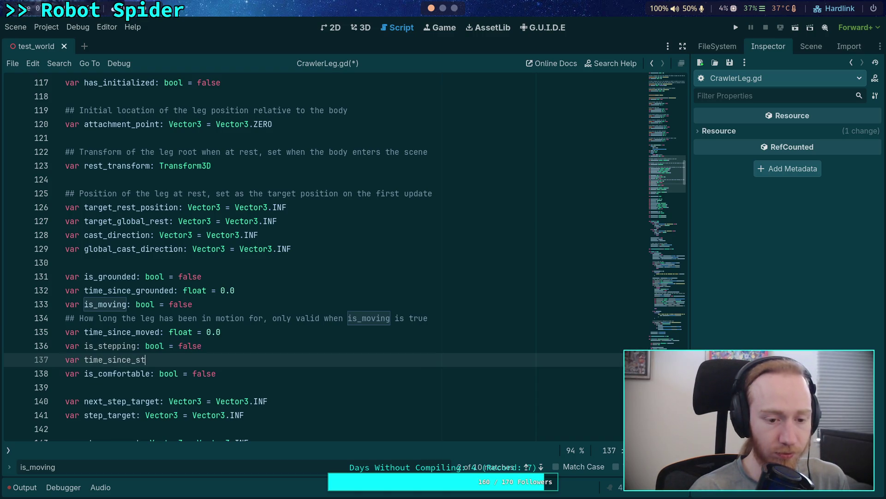
pyautogui.write('ed: float = 0')
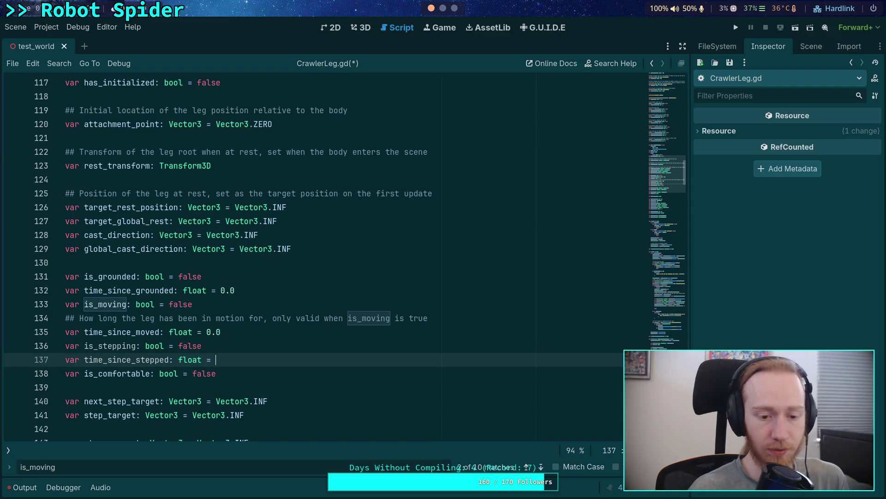
pyautogui.write('.0')
# Add the comment '## How long it has been since the last step began' above time_since_stepped
pyautogui.press('Up')
pyautogui.press('Return')
pyautogui.write('## Ho')
pyautogui.press('BackSpace')
pyautogui.write('w ')
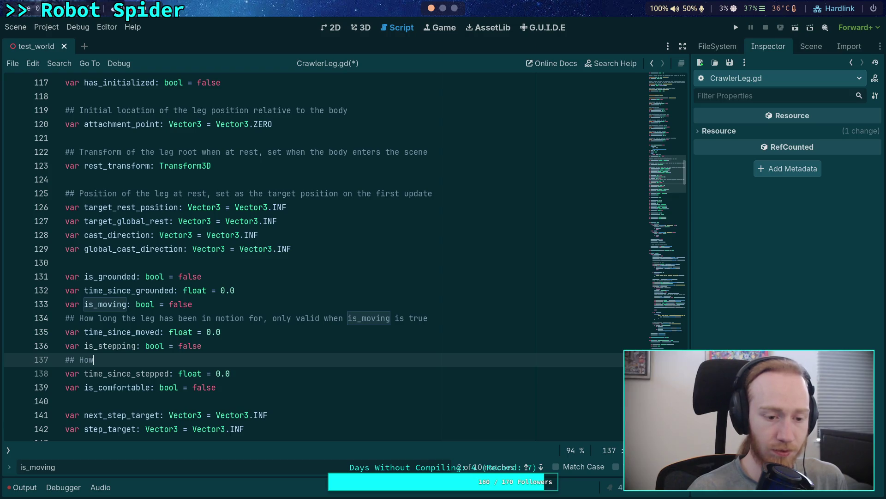
pyautogui.write('long the leg h')
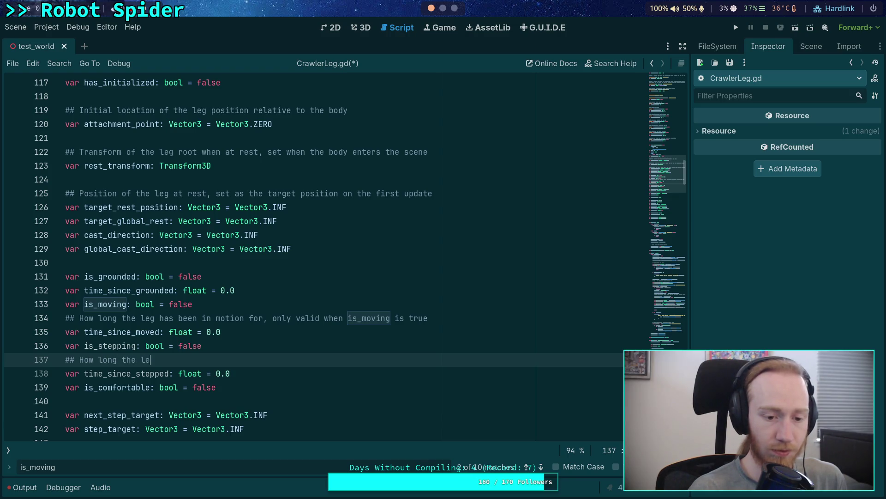
pyautogui.write('as been stepping')
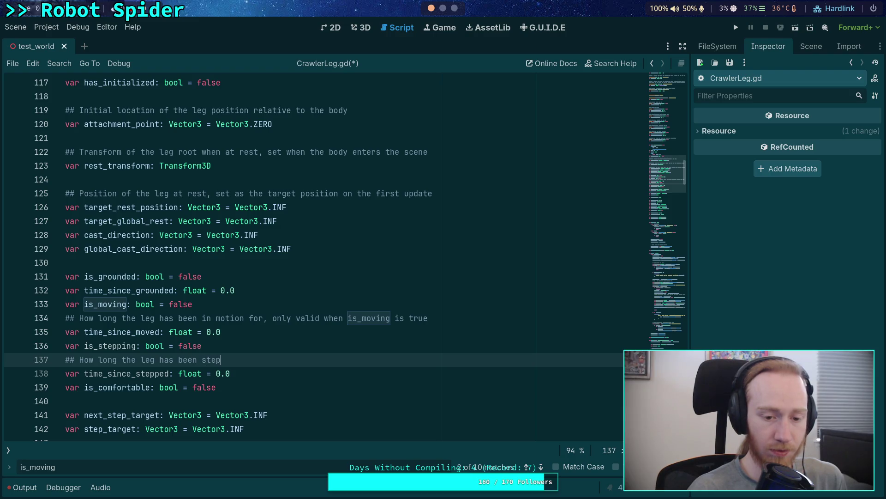
pyautogui.write(' for. only')
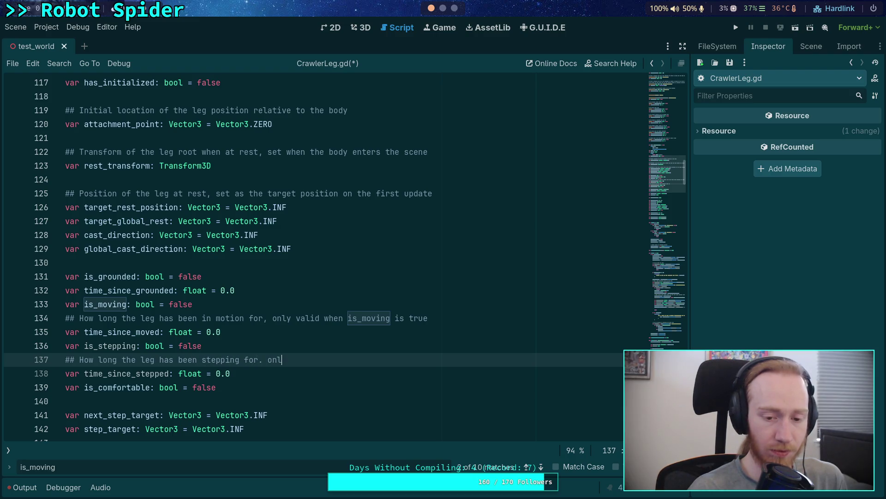
pyautogui.press('BackSpace')
pyautogui.press('BackSpace')
pyautogui.press('BackSpace')
pyautogui.write('Only valid')
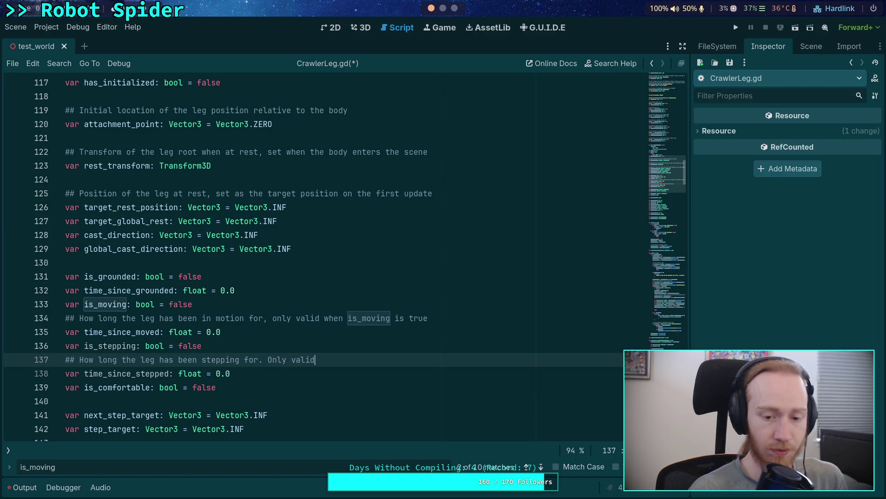
pyautogui.moveTo(341, 359); pyautogui.dragTo(259, 359)
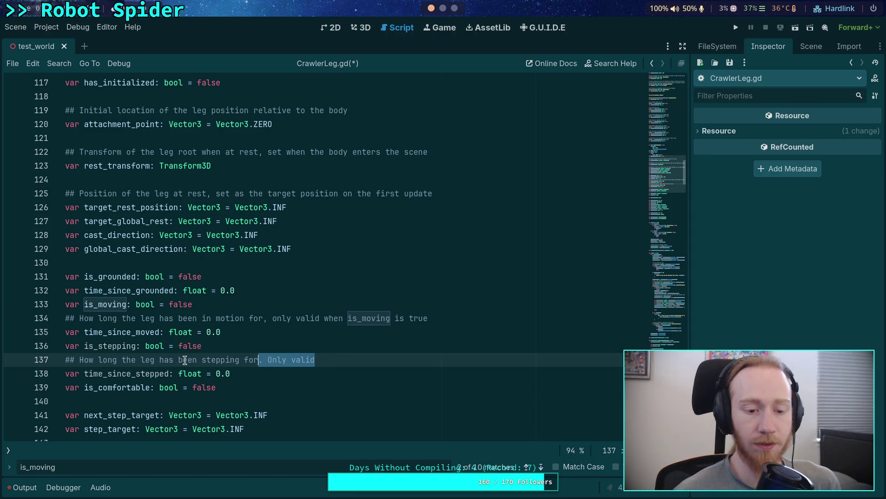
pyautogui.moveTo(122, 359); pyautogui.dragTo(340, 361)
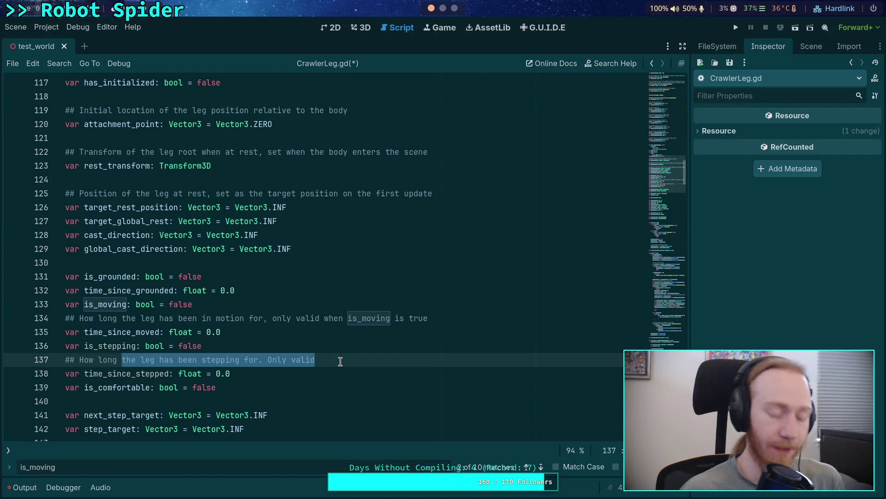
pyautogui.write('it has been n')
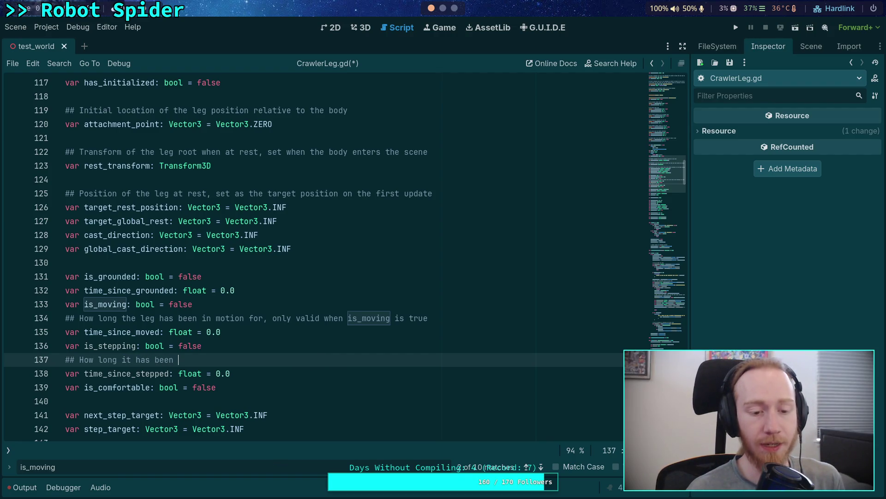
pyautogui.press('BackSpace')
pyautogui.write('since the la')
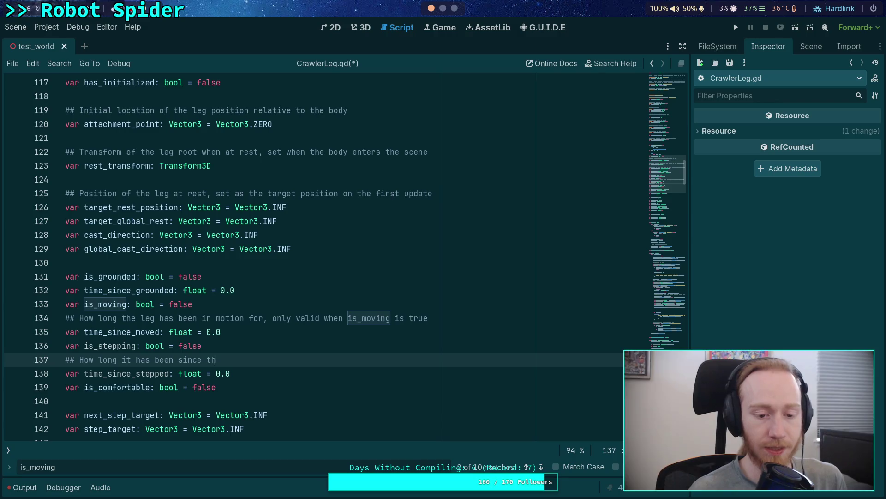
pyautogui.write('st step ')
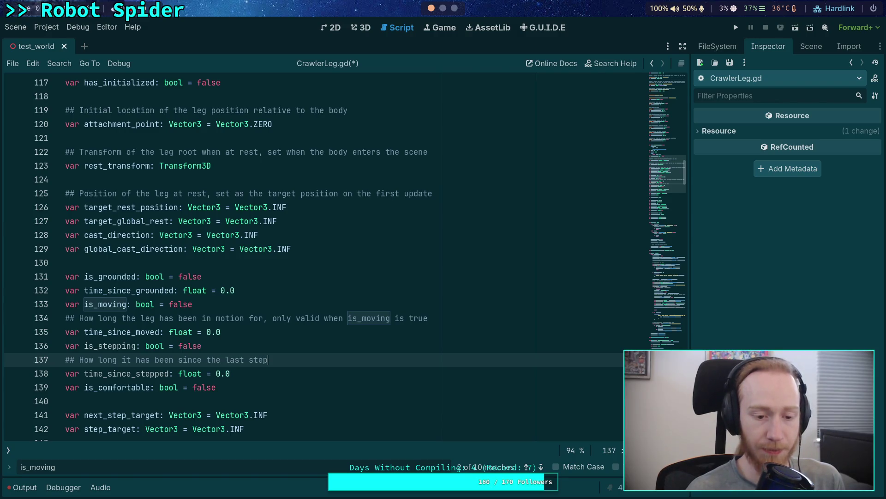
pyautogui.write('began')
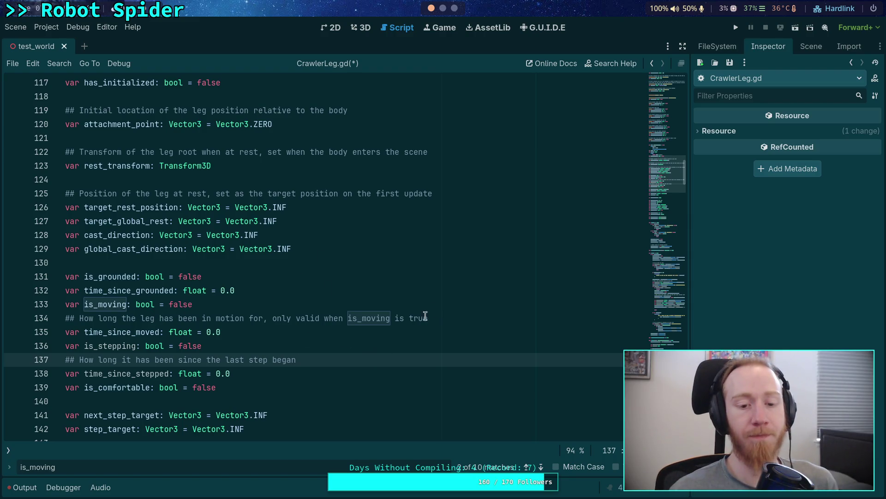
pyautogui.moveTo(442, 318); pyautogui.dragTo(121, 318)
# Finish the time_since_moved comment and document time_since_grounded as time since the leg collided with ground
pyautogui.write('it has been se')
pyautogui.write('nce the last')
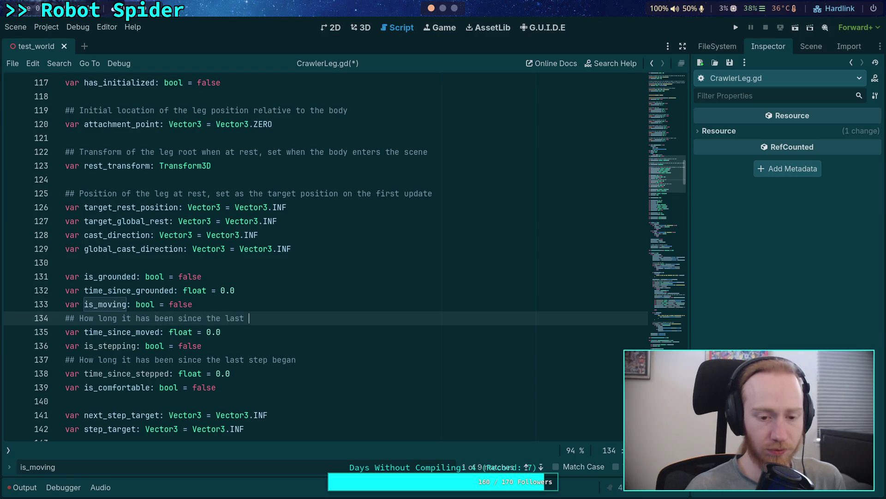
pyautogui.write('ovement began')
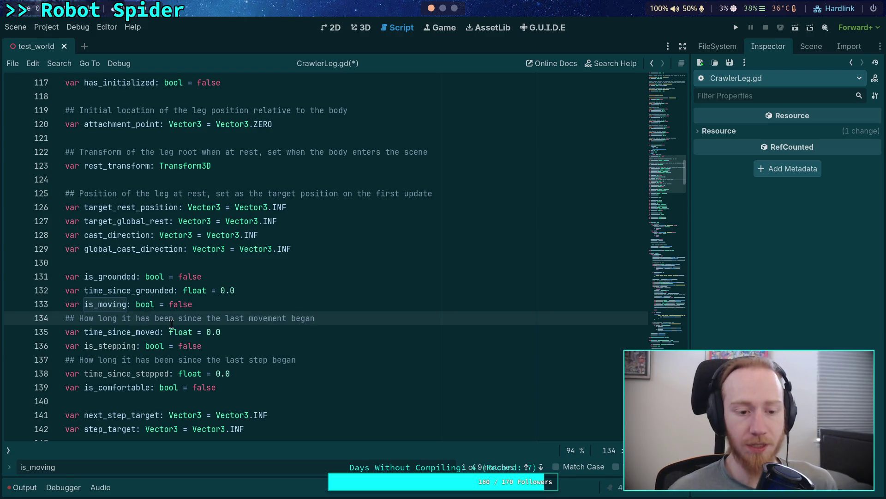
pyautogui.click(327, 291)
pyautogui.press('Return')
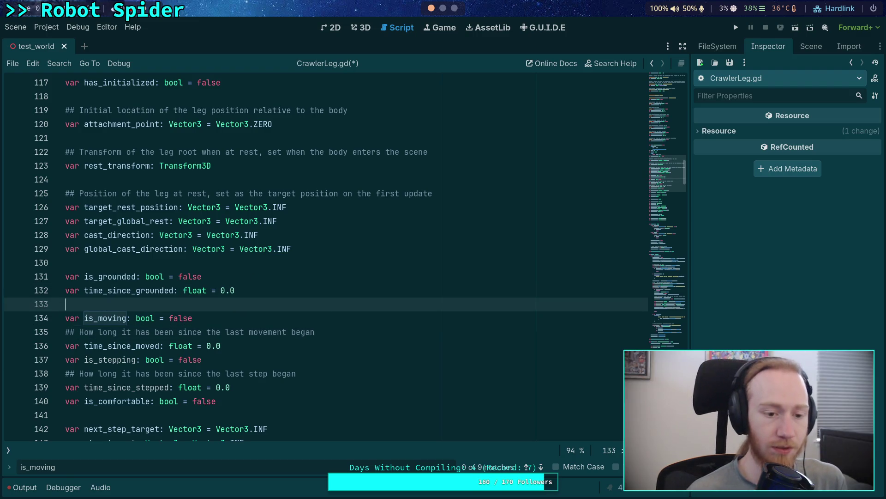
pyautogui.press('Up')
pyautogui.hotkey('ctrl', 'shift', 'Return')
pyautogui.write('## How long it')
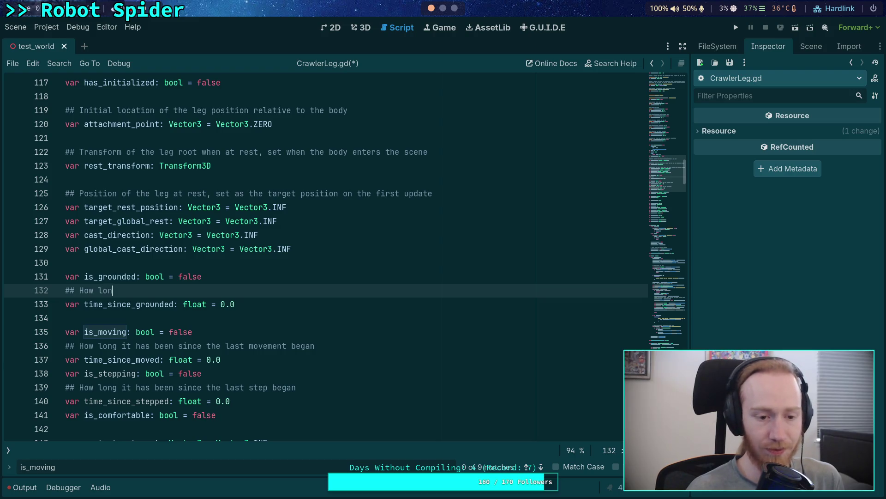
pyautogui.write(' has been s')
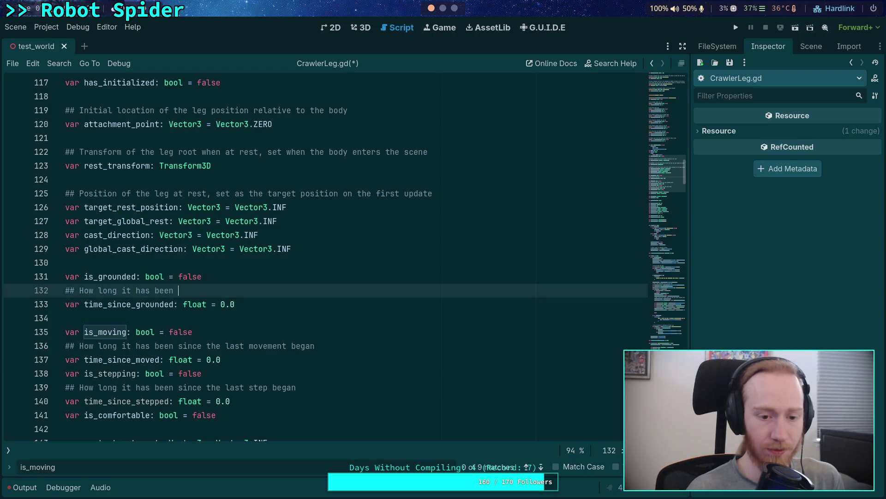
pyautogui.write('ince the l')
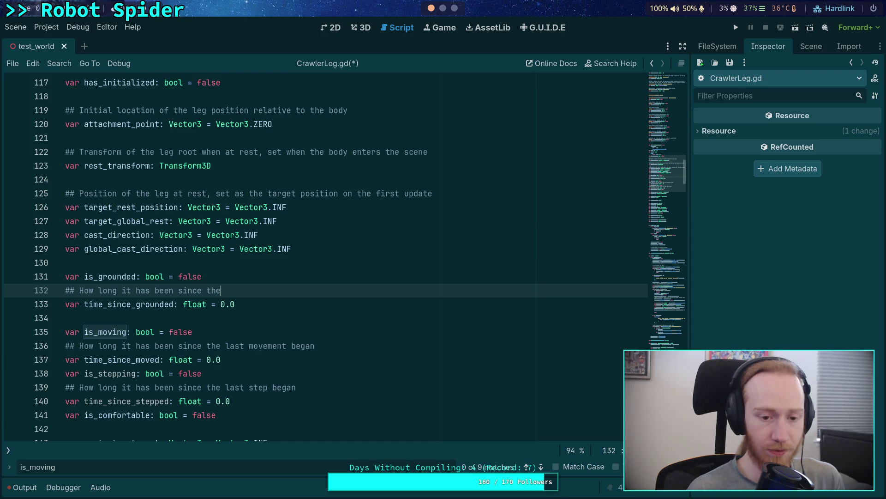
pyautogui.write('eg co')
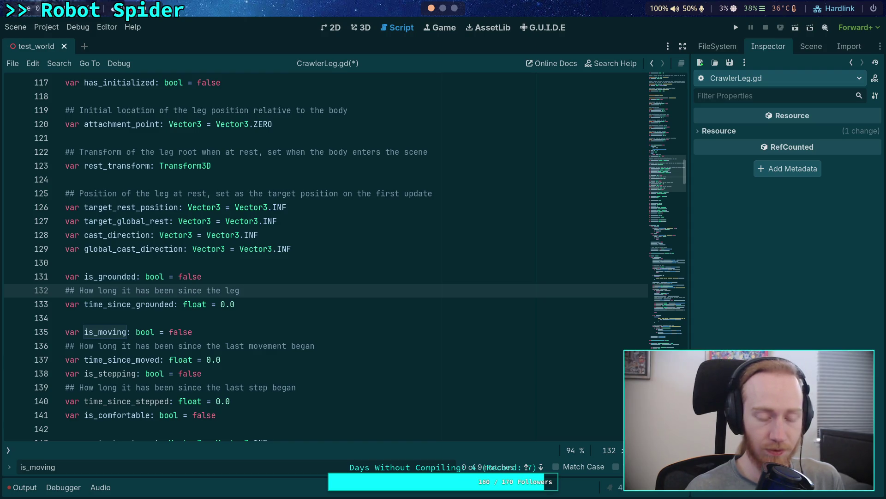
pyautogui.write('llided wi')
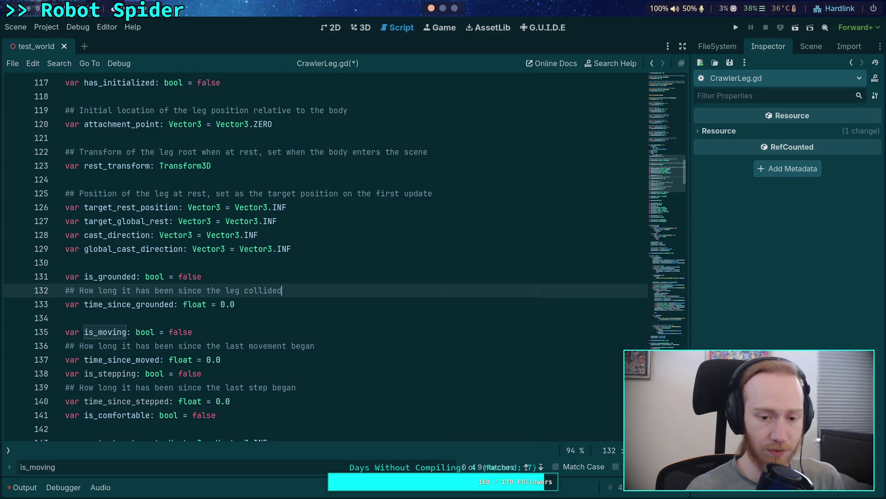
pyautogui.write('th ground')
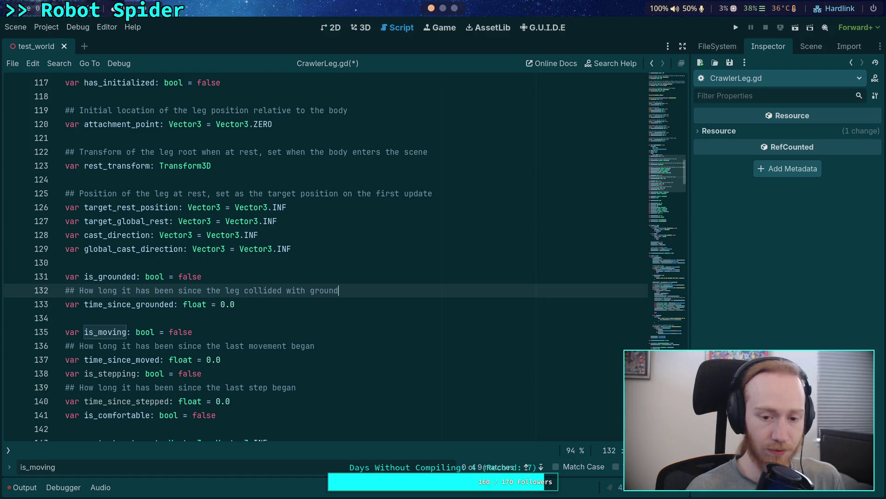
# Add the comment '## The leg is currently touching ground' above is_grounded
pyautogui.press('Up')
pyautogui.press('Up')
pyautogui.press('Return')
pyautogui.write('##')
pyautogui.write('I')
pyautogui.write('The leg is ')
pyautogui.write('currently ')
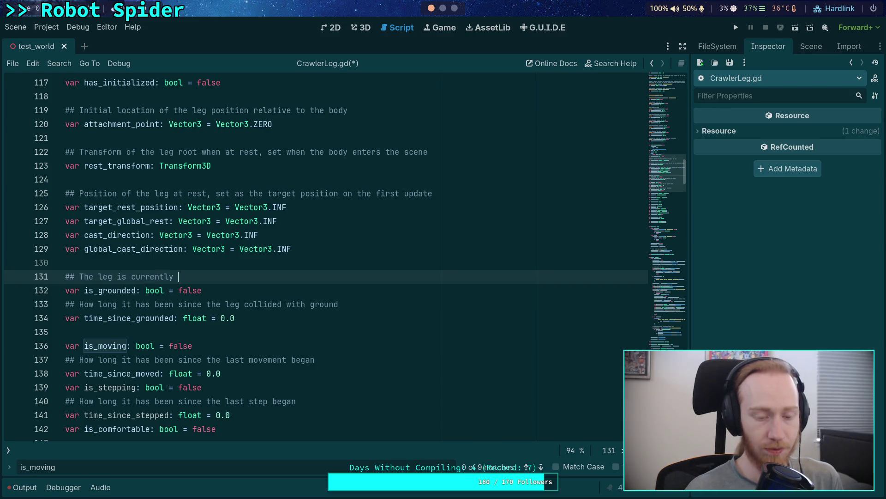
pyautogui.write('grounded and ')
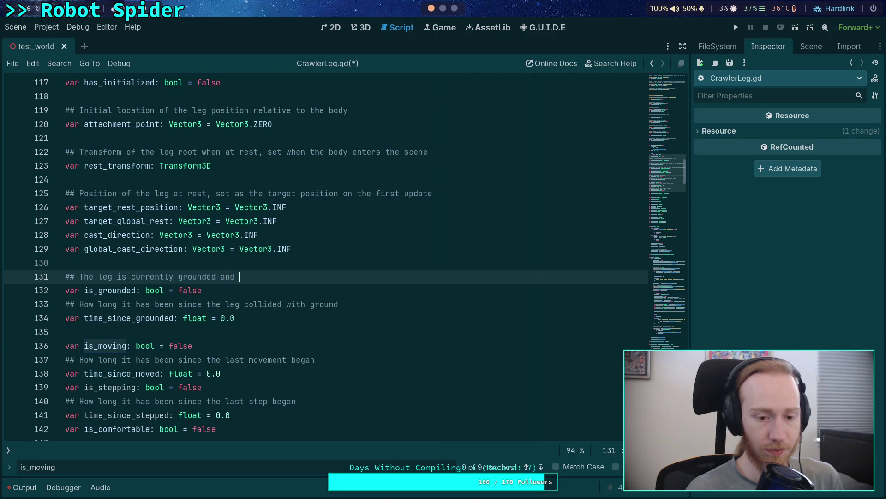
pyautogui.write('supported')
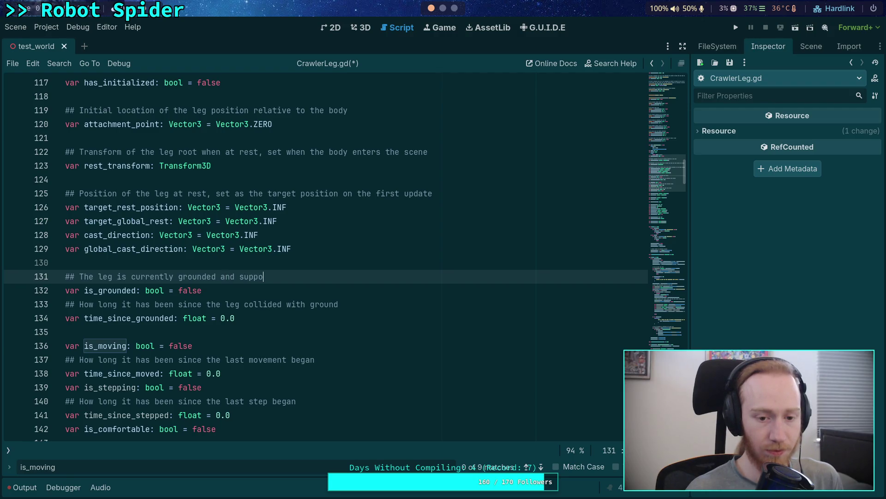
pyautogui.press('BackSpace')
pyautogui.press('BackSpace')
pyautogui.press('BackSpace')
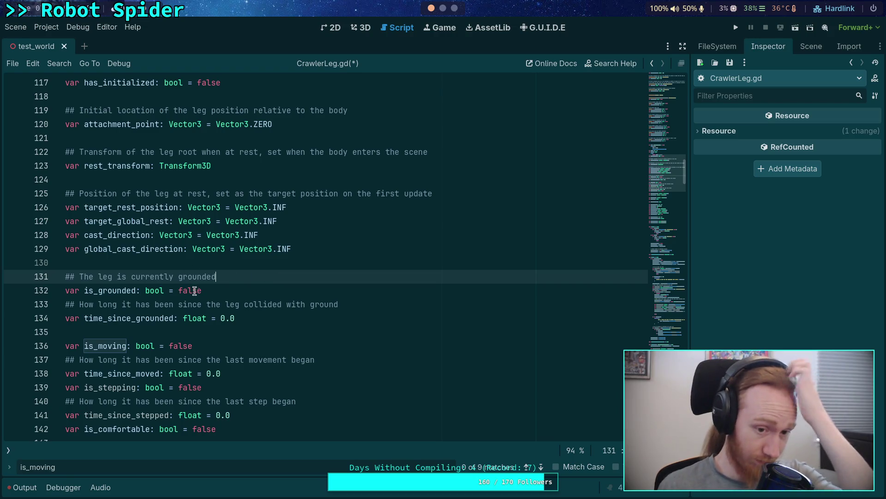
pyautogui.click(178, 276)
pyautogui.write('touching')
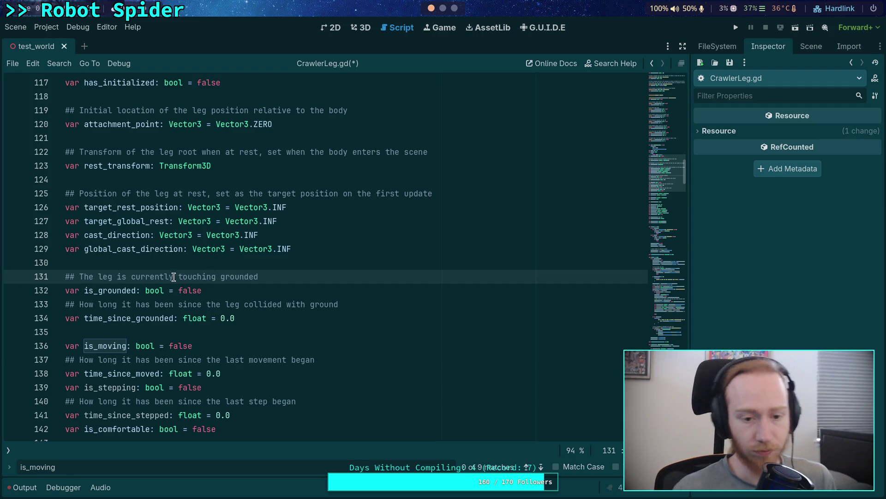
pyautogui.click(271, 276)
pyautogui.press('BackSpace')
pyautogui.press('BackSpace')
# Add the comment '## The leg is currently in motion' above is_moving
pyautogui.click(202, 330)
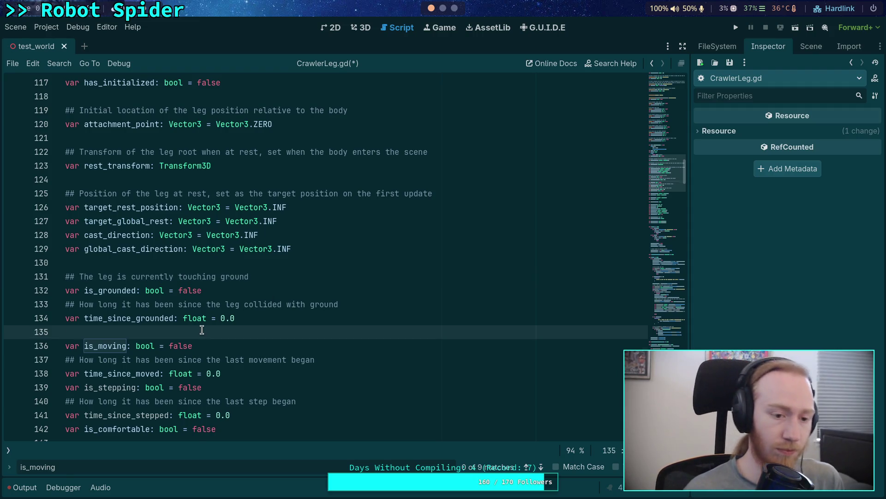
pyautogui.press('Return')
pyautogui.write('## The leg is currently ')
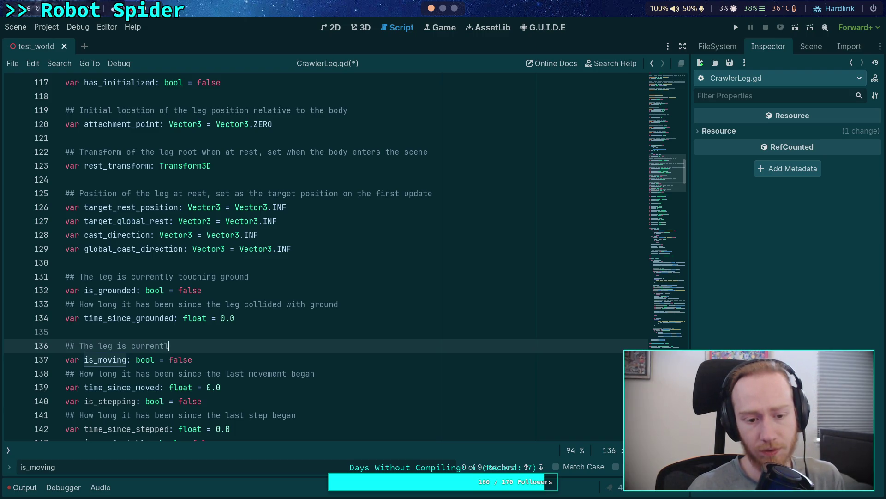
pyautogui.write('in motion')
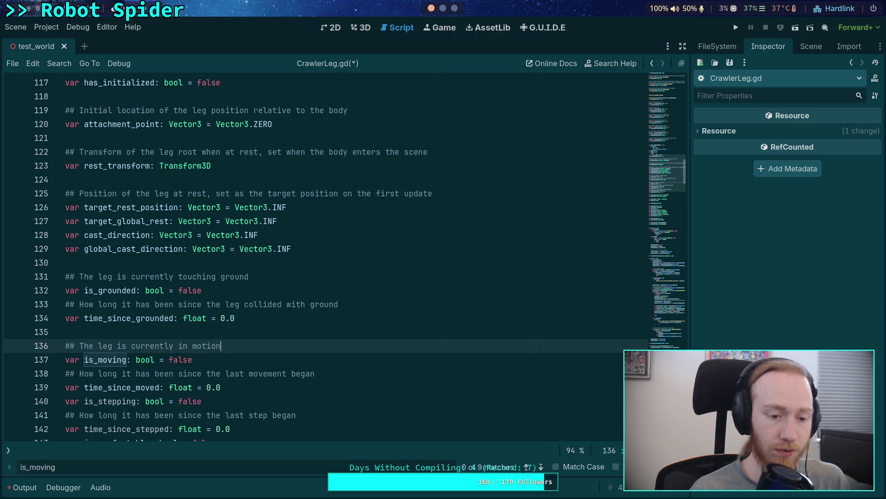
pyautogui.scroll(-2, 229, 275)
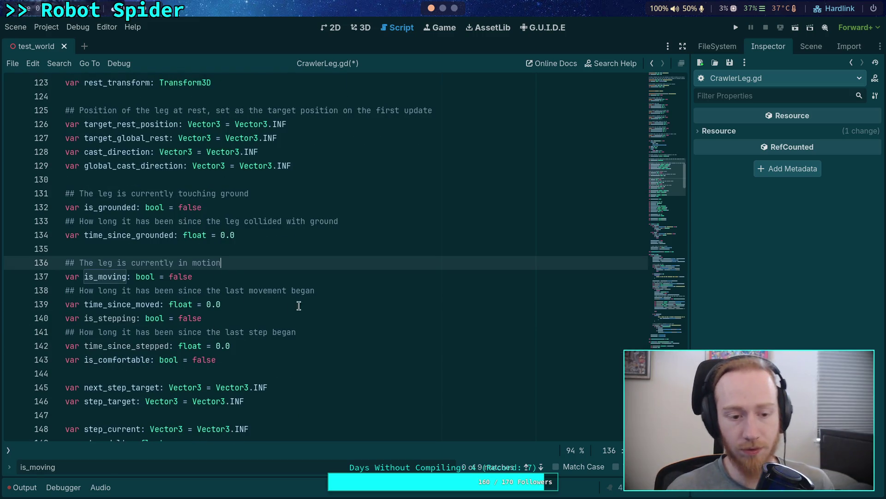
# Comment is_stepping as 'currently taking a step' and is_comfortable as 'in a comfortable position'
pyautogui.click(292, 302)
pyautogui.press('Return')
pyautogui.press('Return')
pyautogui.write('#')
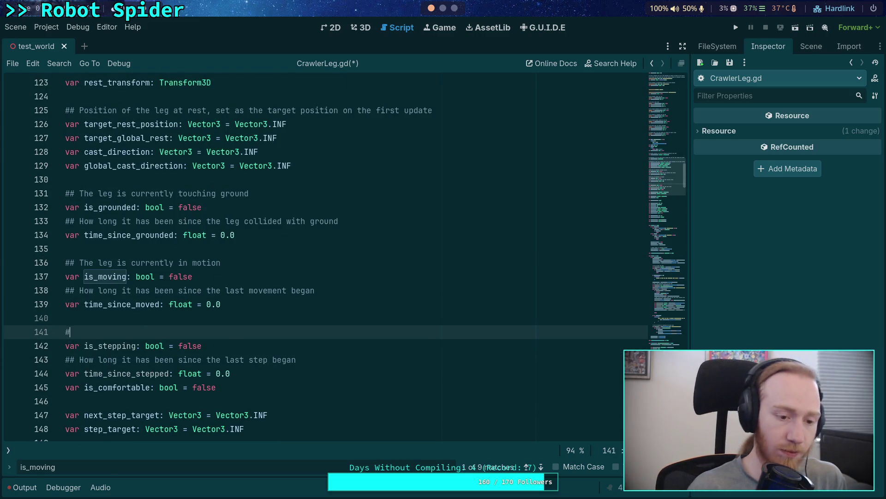
pyautogui.write(' The leg is cu')
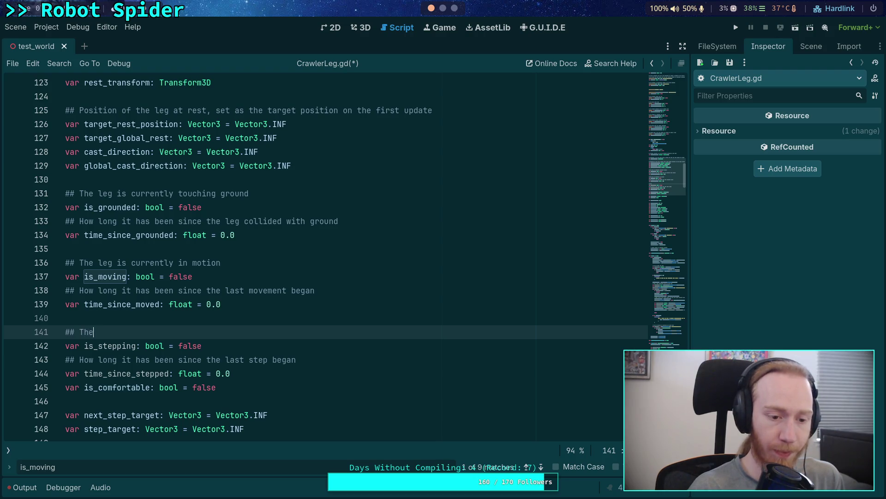
pyautogui.write('rrently takin')
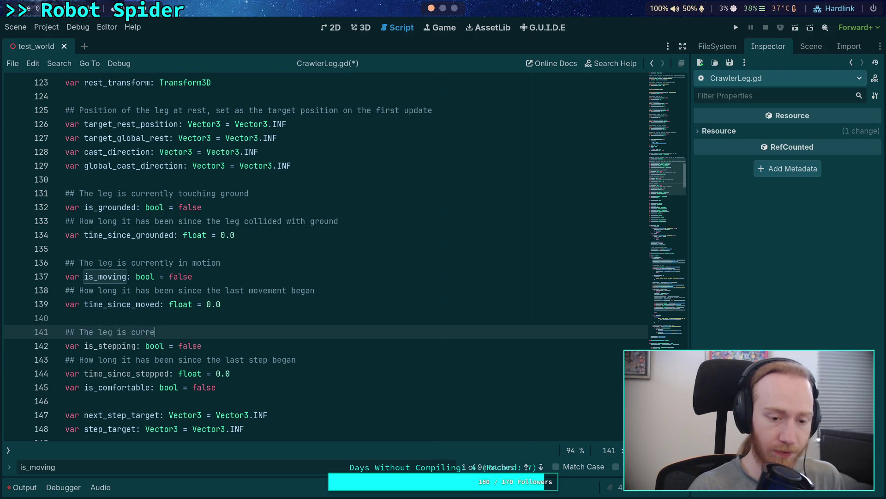
pyautogui.write('g a step')
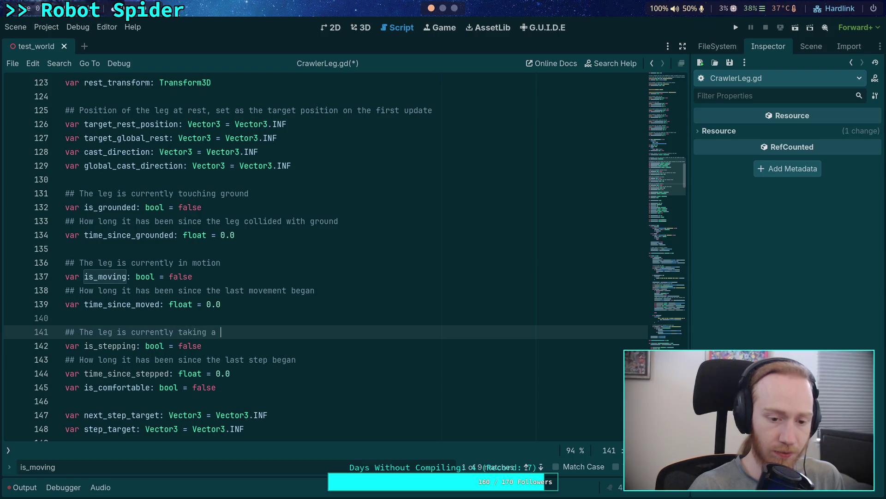
pyautogui.click(285, 367)
pyautogui.press('Return')
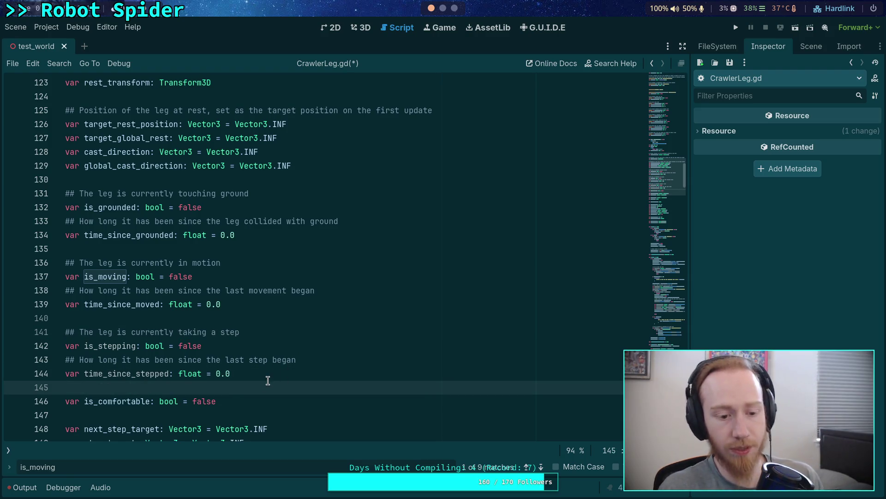
pyautogui.press('Return')
pyautogui.write('## The leg is ')
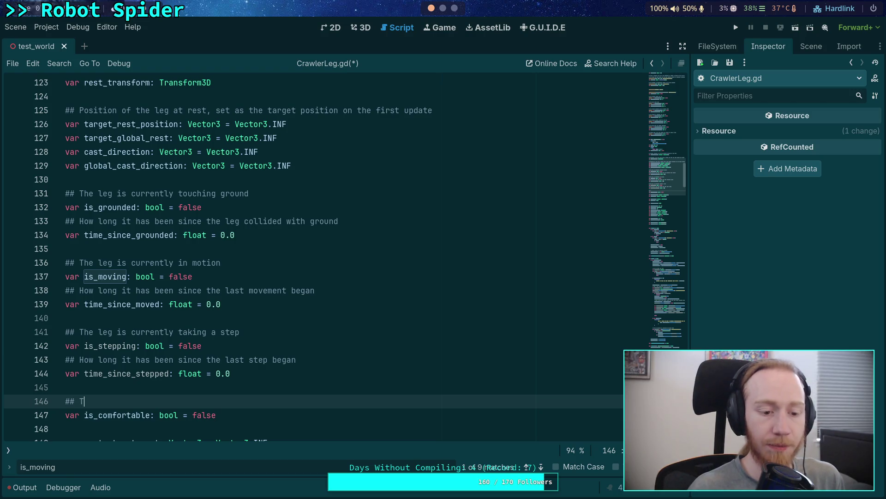
pyautogui.write('in a comfort')
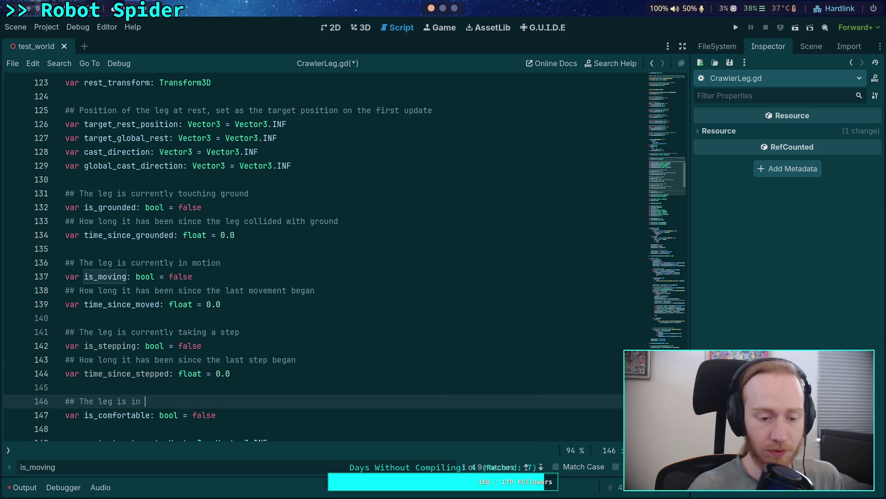
pyautogui.write('able ')
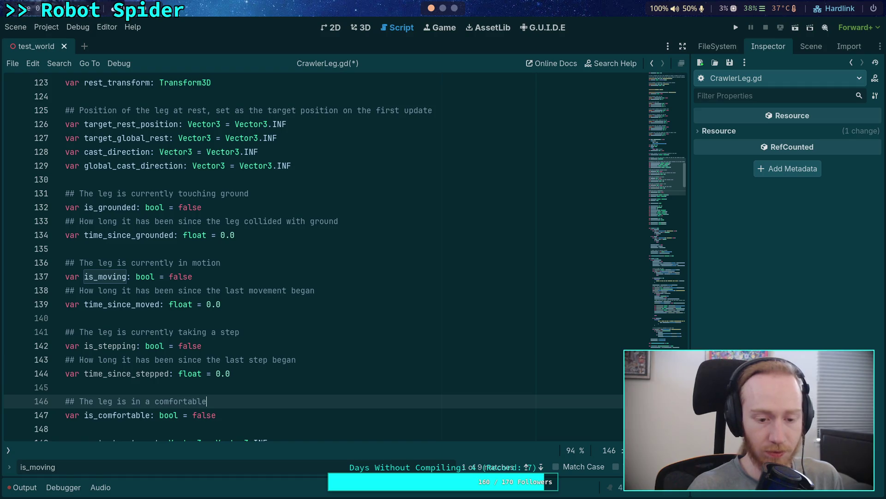
pyautogui.write('position')
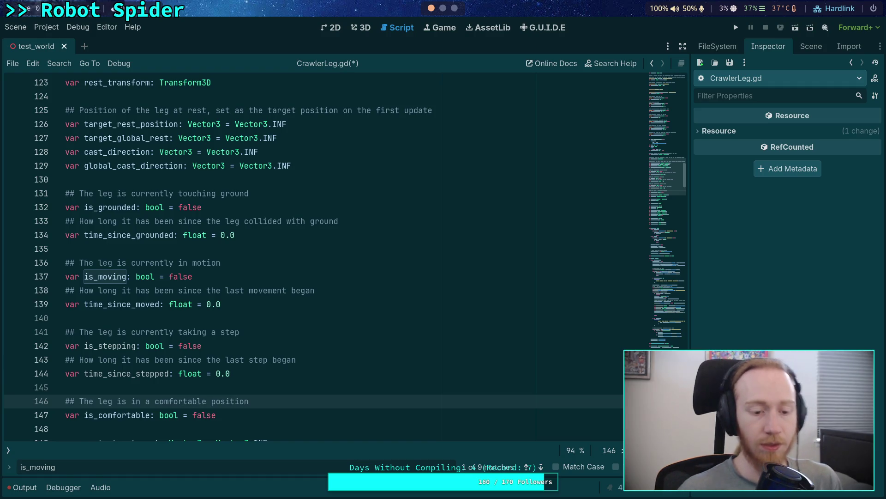
pyautogui.scroll(-2, 356, 372)
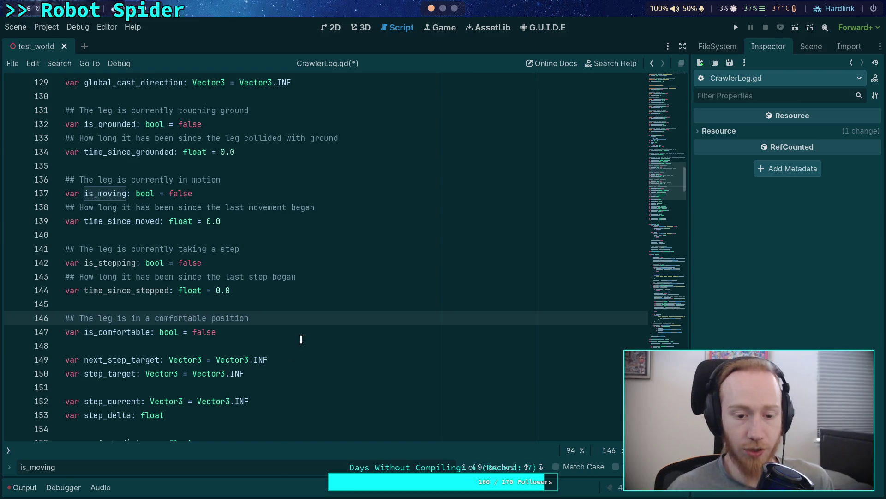
# Extend the is_comfortable comment with a line about the leg wanting to move to a better position
pyautogui.write('.This should be used ')
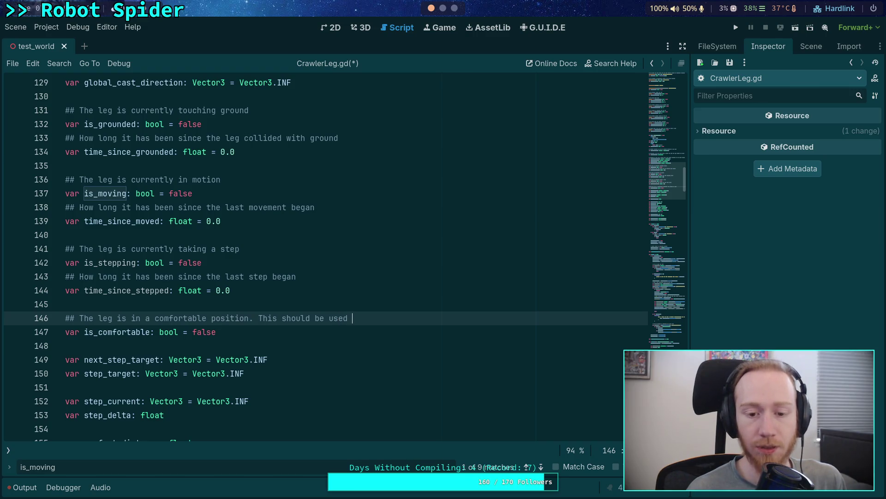
pyautogui.write('to determi')
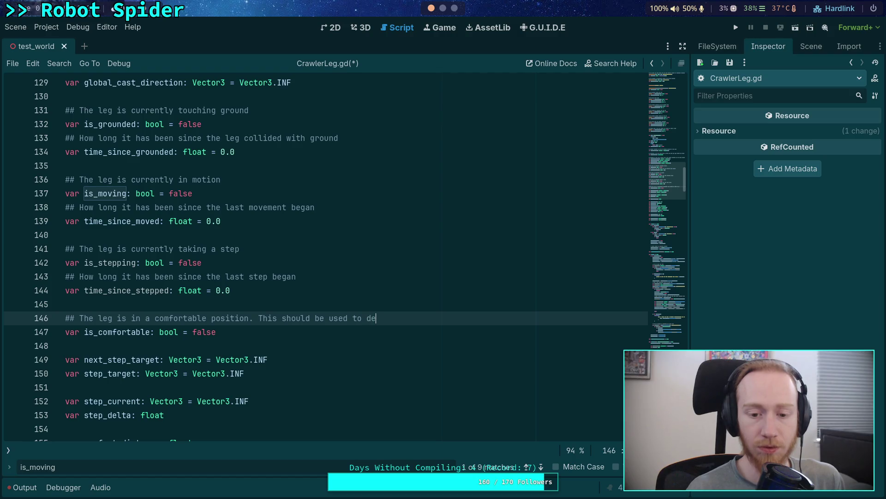
pyautogui.write('ermine ifa leg')
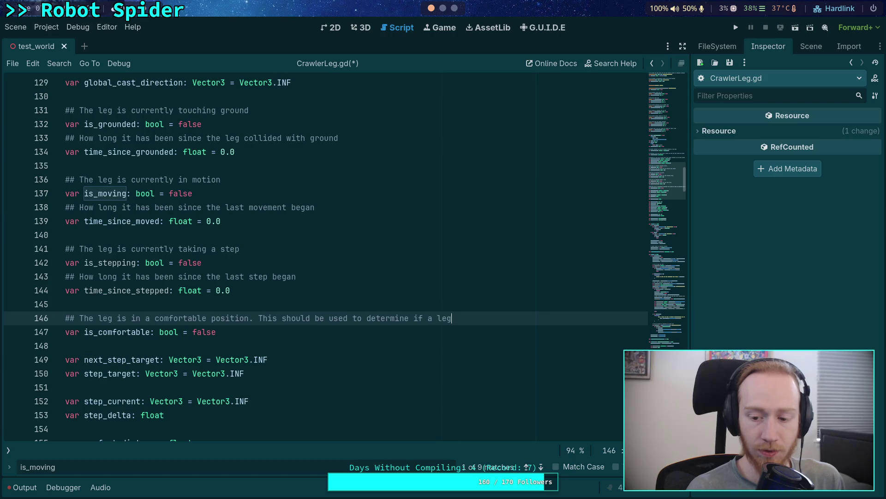
pyautogui.press('Return')
pyautogui.write('wants to ')
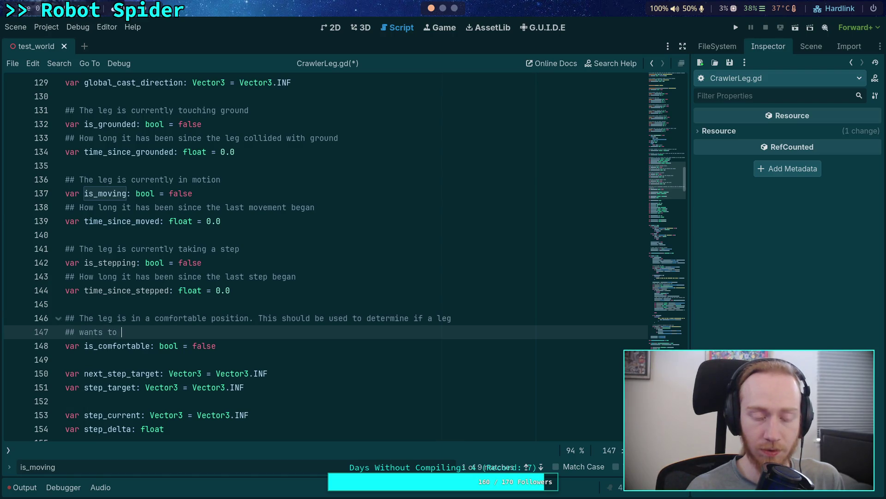
pyautogui.write('move to a better position.')
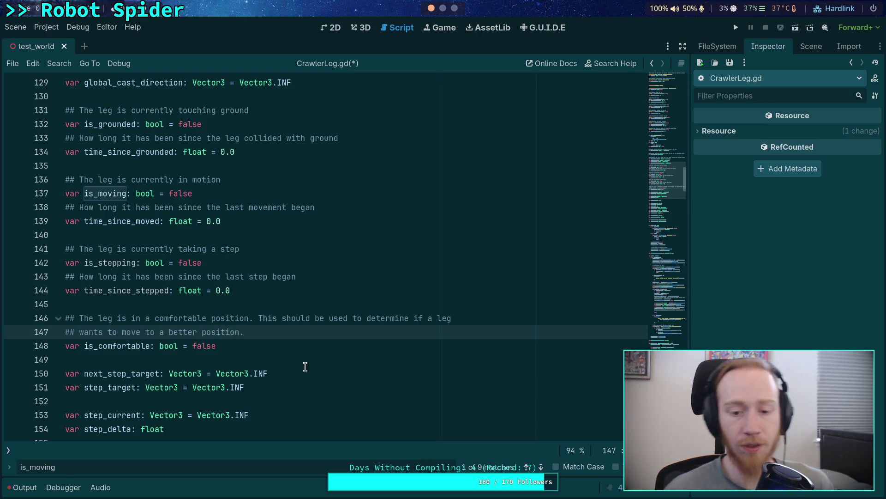
# Reword it to 'This is used to signal that the leg wants to move to a better position.'
pyautogui.click(280, 318)
pyautogui.moveTo(281, 319); pyautogui.dragTo(326, 318)
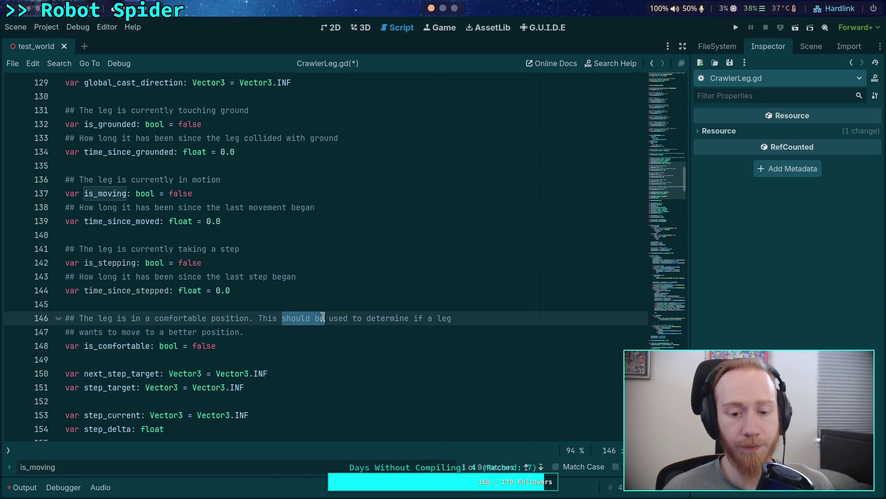
pyautogui.write('is')
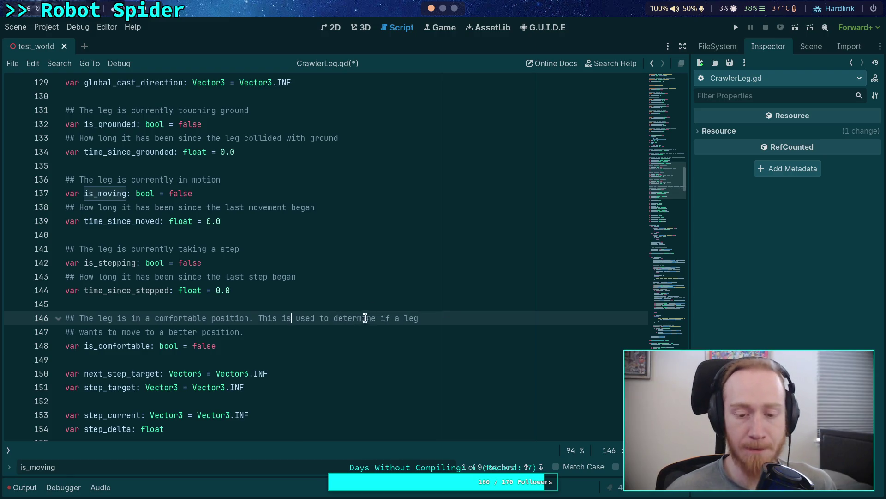
pyautogui.moveTo(333, 318); pyautogui.dragTo(401, 312)
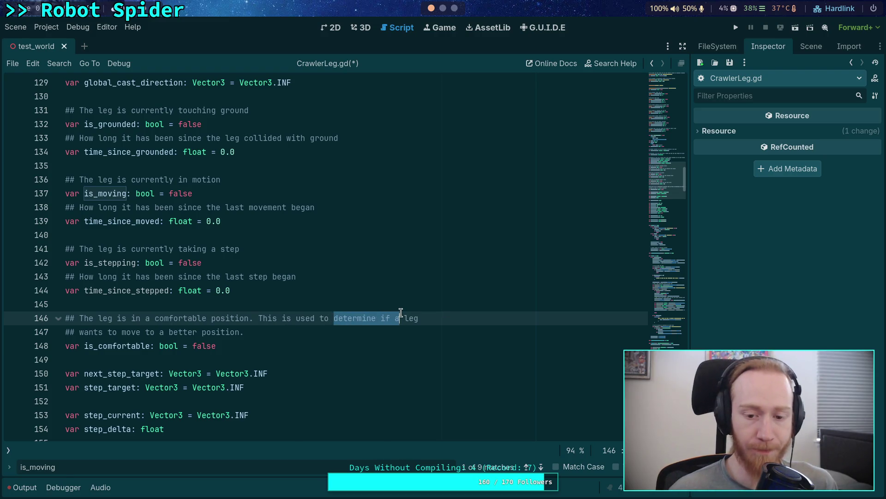
pyautogui.write('signal thath')
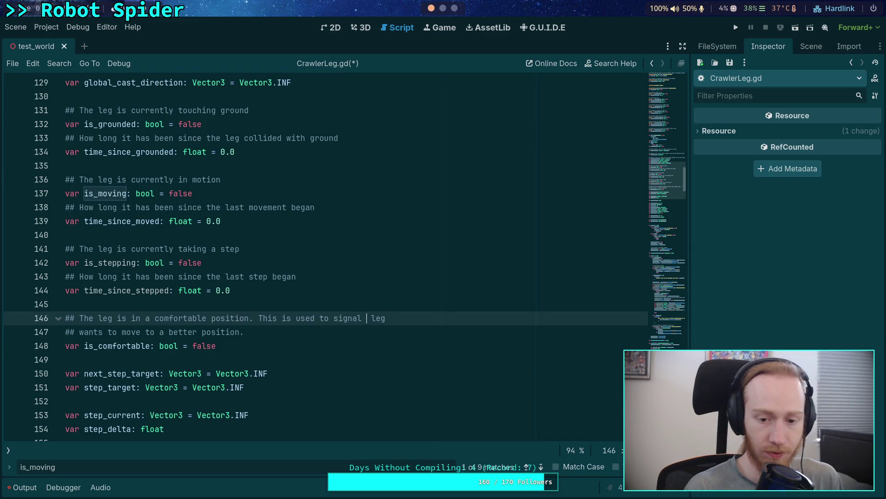
pyautogui.press('BackSpace')
pyautogui.write('the')
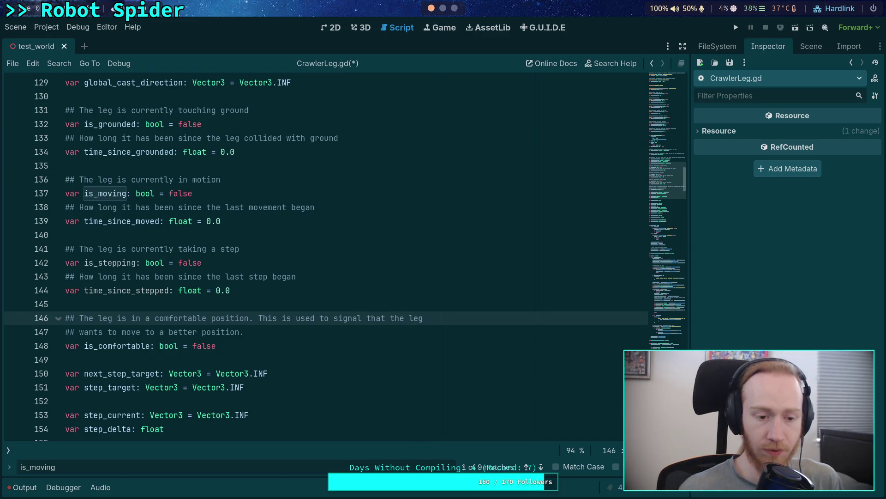
pyautogui.click(306, 329)
pyautogui.click(277, 356)
pyautogui.scroll(-2, 286, 351)
pyautogui.scroll(-2, 291, 333)
pyautogui.scroll(7, 287, 328)
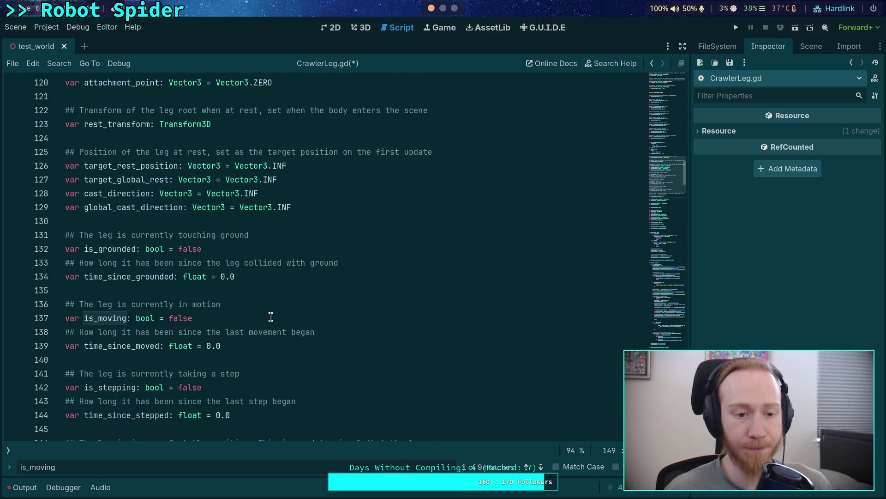
# Insert blank lines after the target export and type an export group for Ground Detection with the ground prefix
pyautogui.scroll(20, 392, 265)
pyautogui.scroll(15, 489, 274)
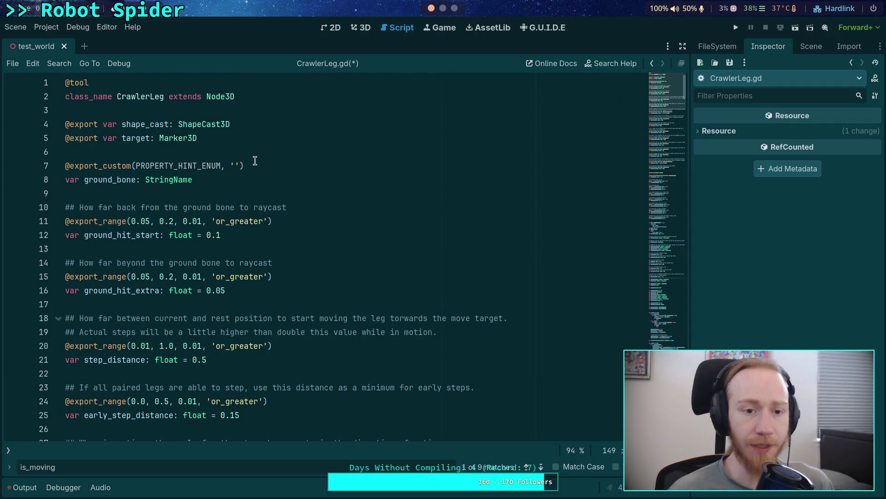
pyautogui.click(300, 113)
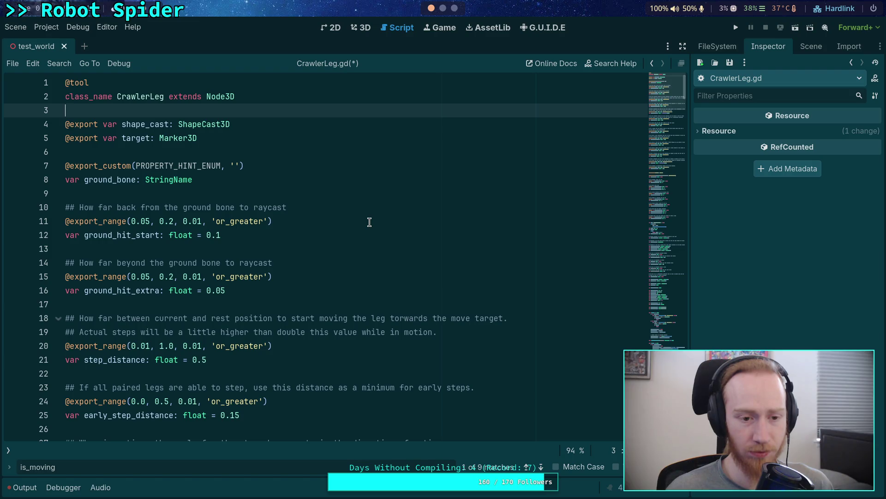
pyautogui.click(233, 156)
pyautogui.scroll(-1, 371, 228)
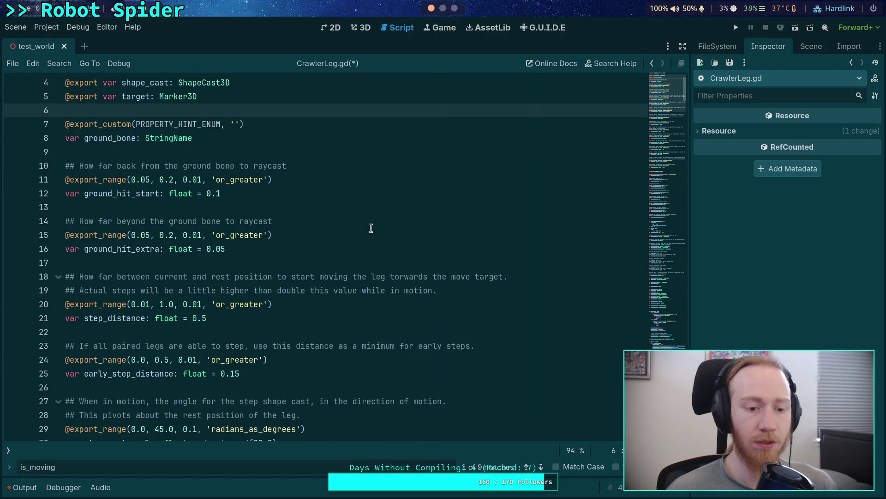
pyautogui.scroll(-3, 427, 240)
pyautogui.scroll(-3, 427, 239)
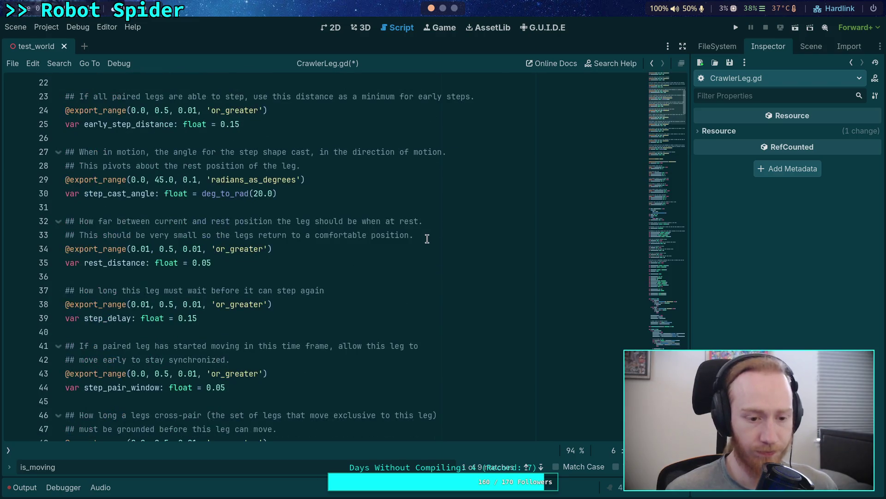
pyautogui.scroll(7, 443, 250)
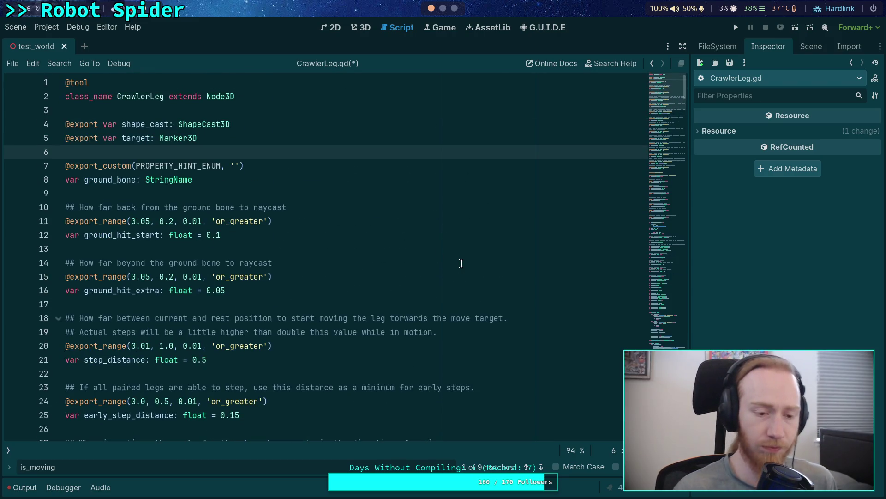
pyautogui.press('Return')
pyautogui.press('Return')
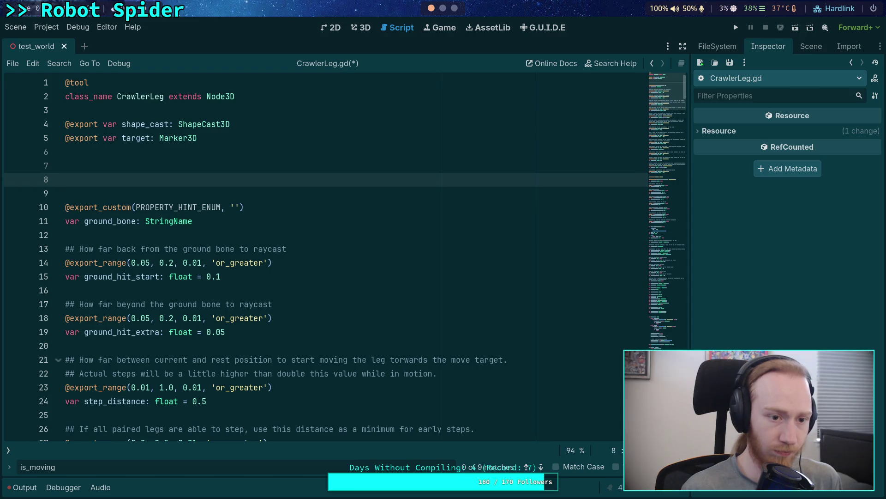
pyautogui.write('@export-')
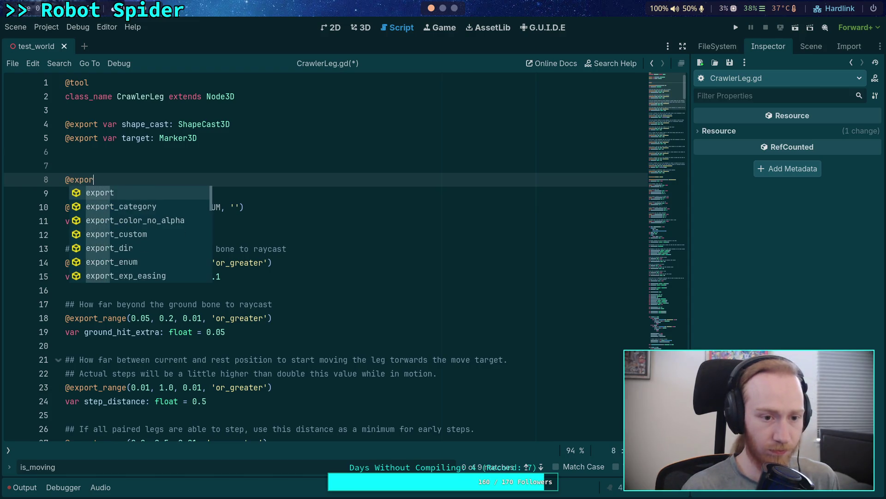
pyautogui.write('group("Ground Detection')
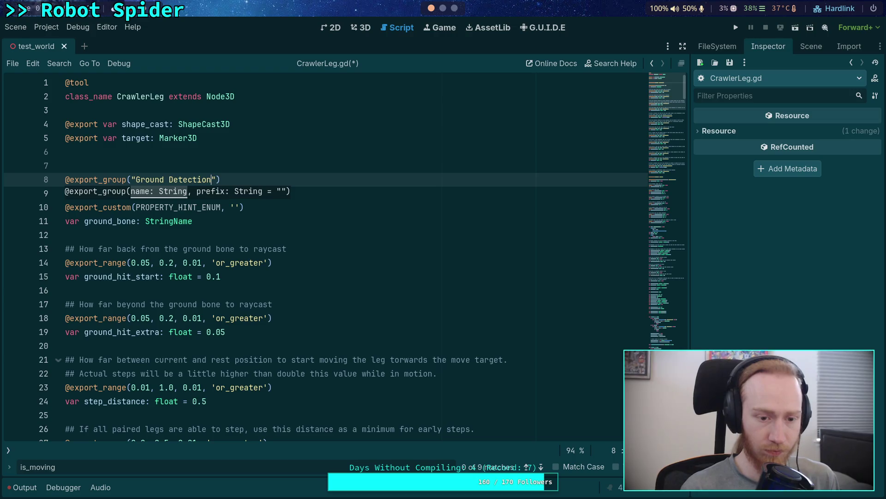
pyautogui.write(', "grou')
pyautogui.write('nd')
pyautogui.press('BackSpace')
pyautogui.press('BackSpace')
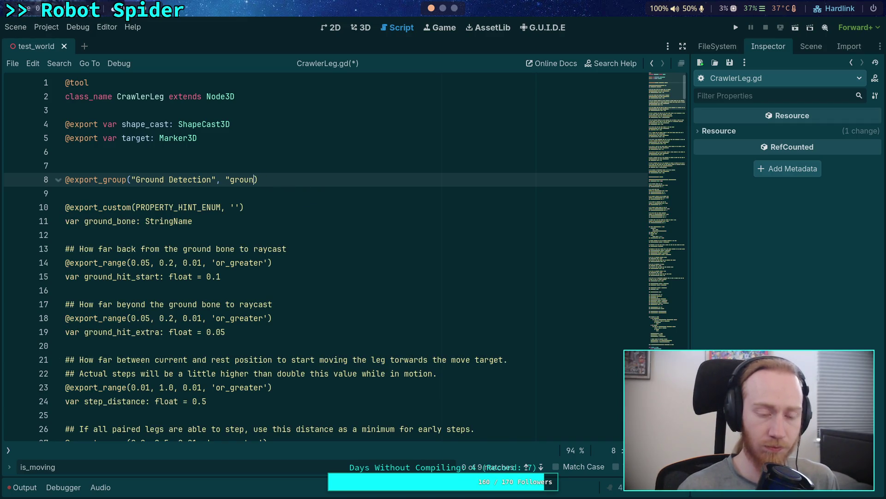
pyautogui.write('d')
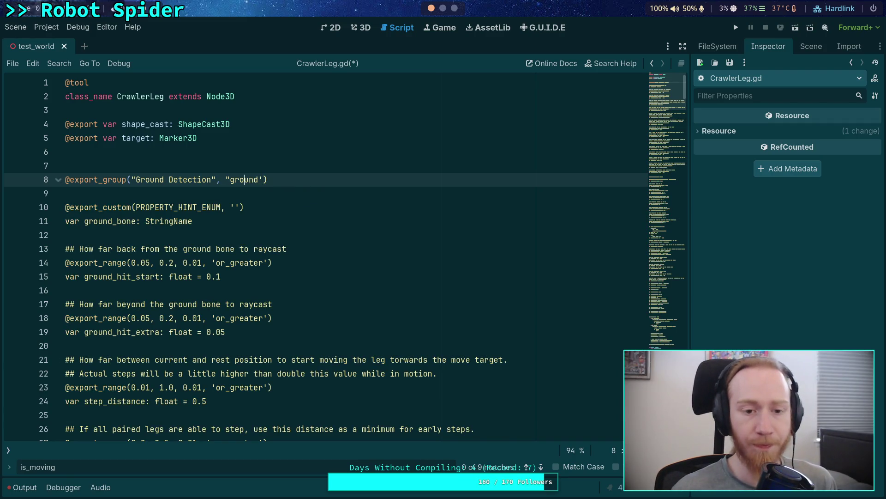
pyautogui.press('Left')
pyautogui.press('Left')
pyautogui.press('Left')
pyautogui.press('BackSpace')
pyautogui.write("'")
pyautogui.press('Left')
pyautogui.press('Left')
pyautogui.press('Left')
pyautogui.press('BackSpace')
pyautogui.write("'")
pyautogui.press('Left')
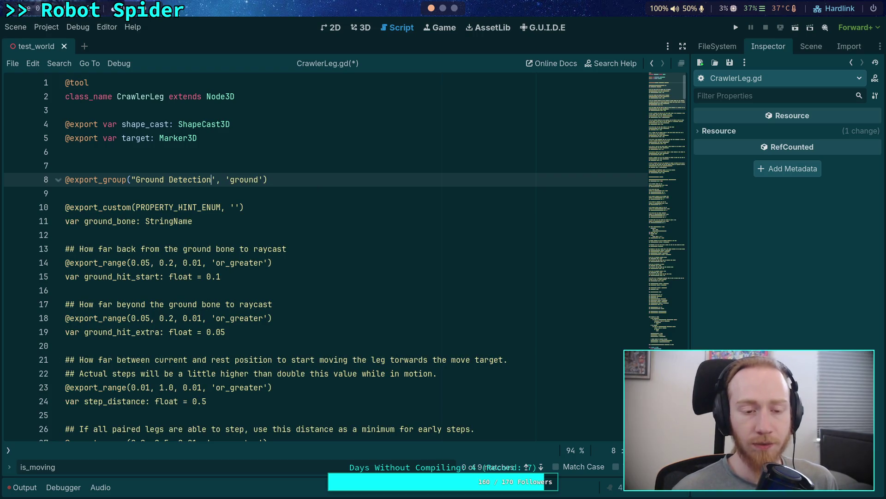
pyautogui.press('Left')
pyautogui.press('BackSpace')
pyautogui.write("'")
pyautogui.click(362, 252)
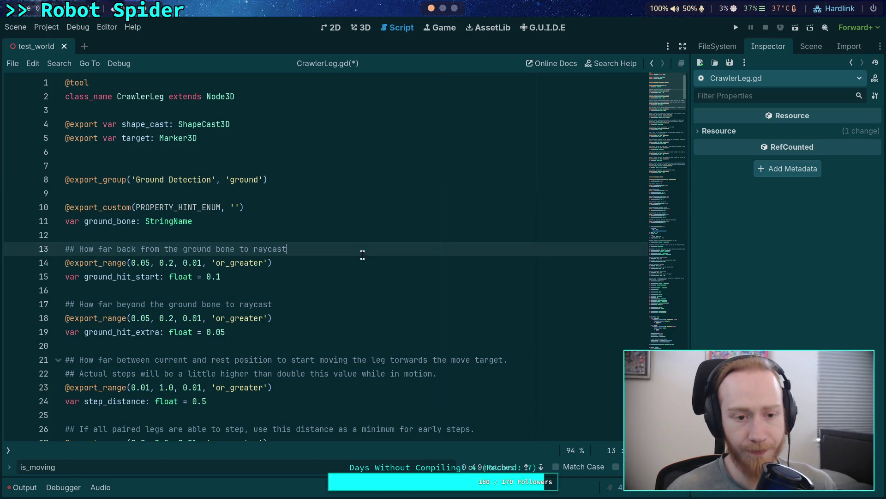
pyautogui.scroll(-1, 223, 259)
pyautogui.click(252, 301)
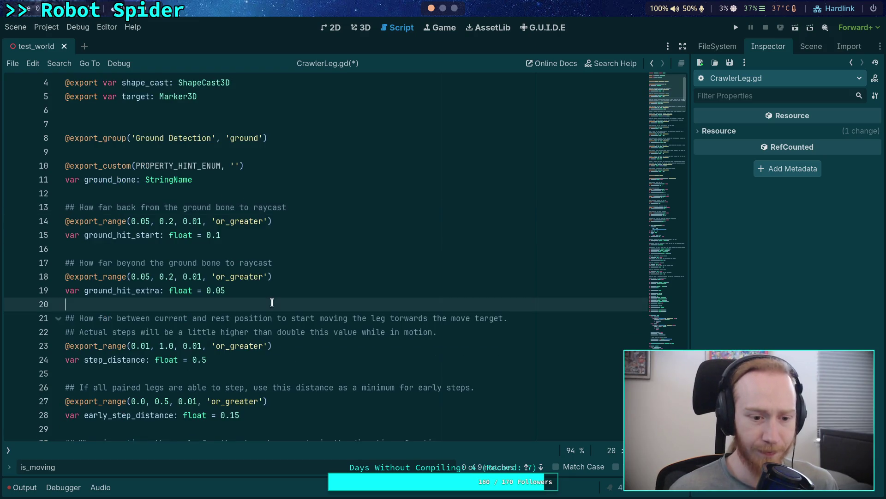
pyautogui.scroll(-2, 300, 304)
pyautogui.scroll(-3, 300, 307)
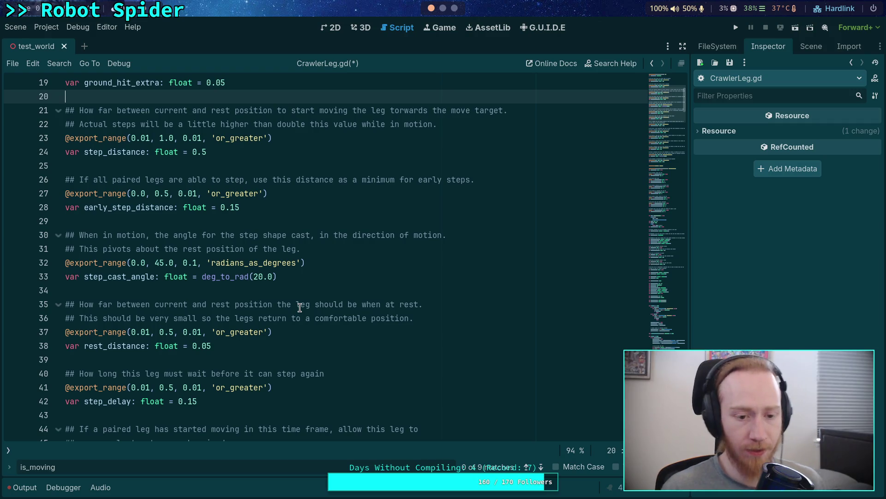
pyautogui.scroll(-5, 300, 307)
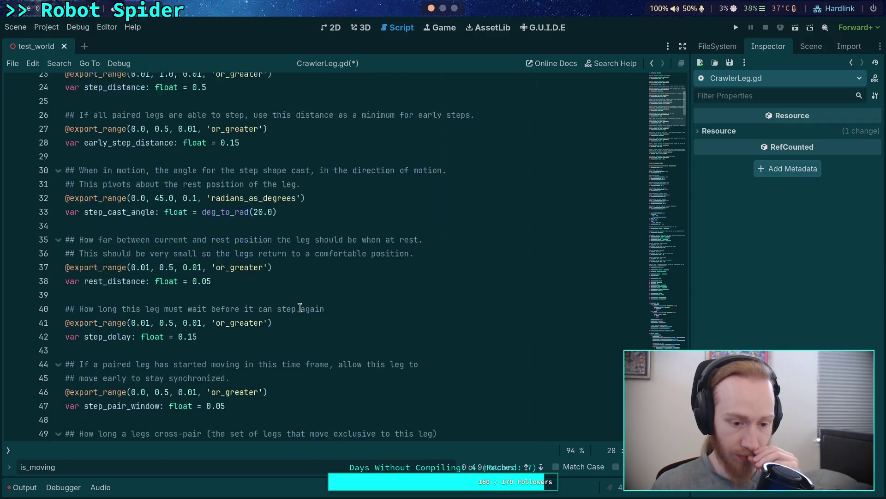
pyautogui.scroll(-3, 300, 307)
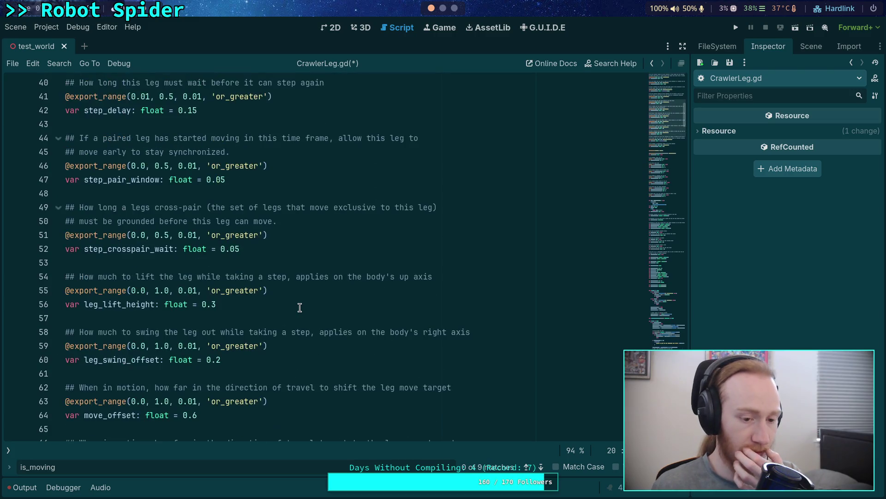
pyautogui.scroll(-2, 299, 307)
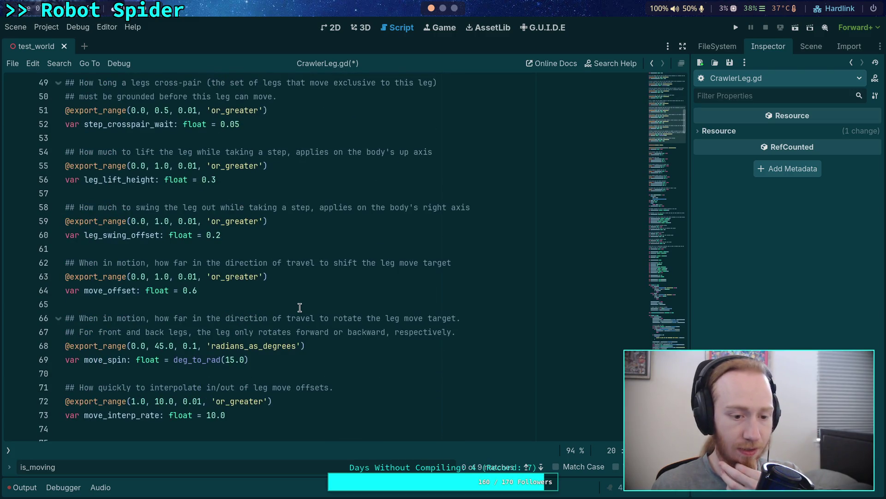
pyautogui.scroll(-2, 299, 307)
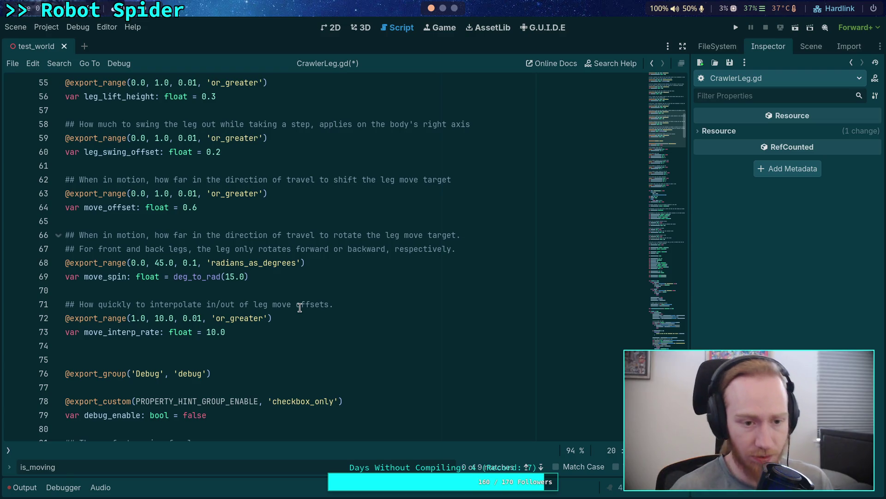
pyautogui.scroll(10, 300, 307)
pyautogui.scroll(3, 230, 299)
pyautogui.scroll(2, 231, 299)
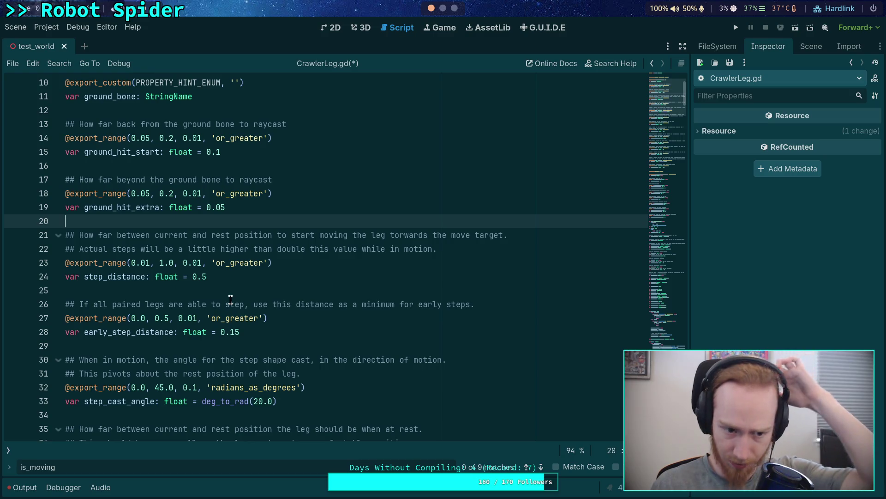
pyautogui.scroll(1, 230, 300)
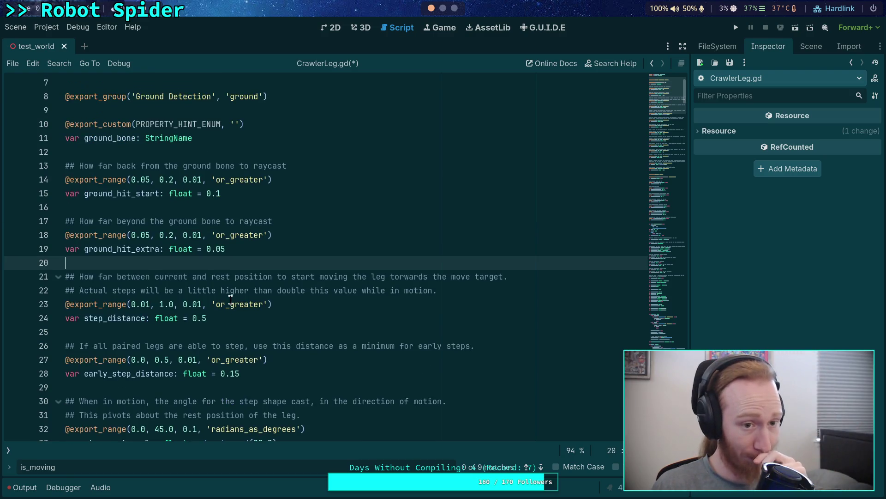
pyautogui.scroll(2, 231, 299)
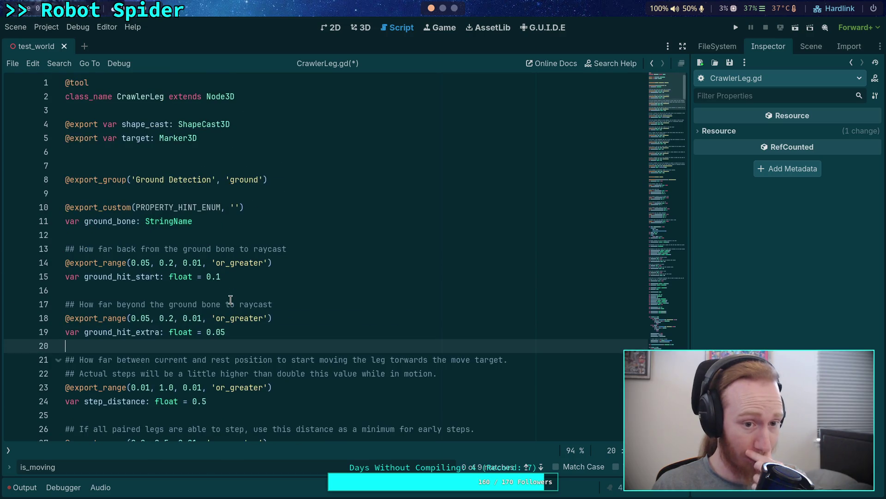
pyautogui.click(194, 112)
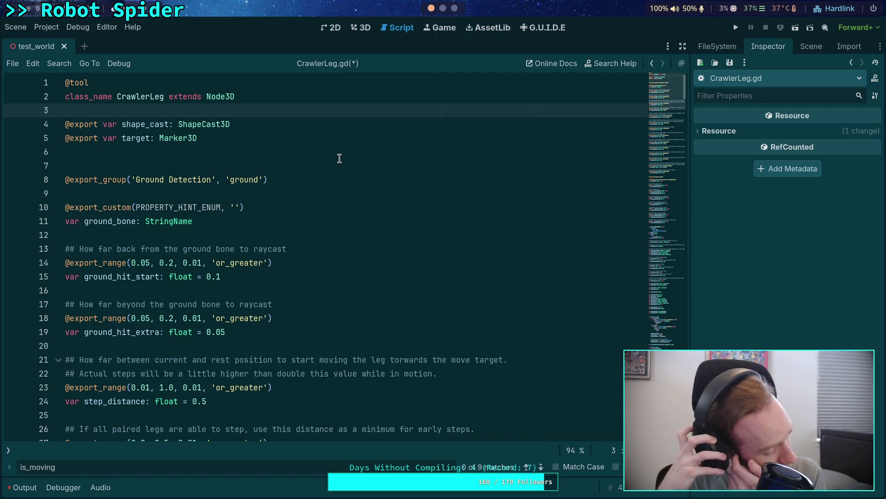
pyautogui.press('Return')
# Document shape_cast with the comment '## The floor step target raycast'
pyautogui.write('## ')
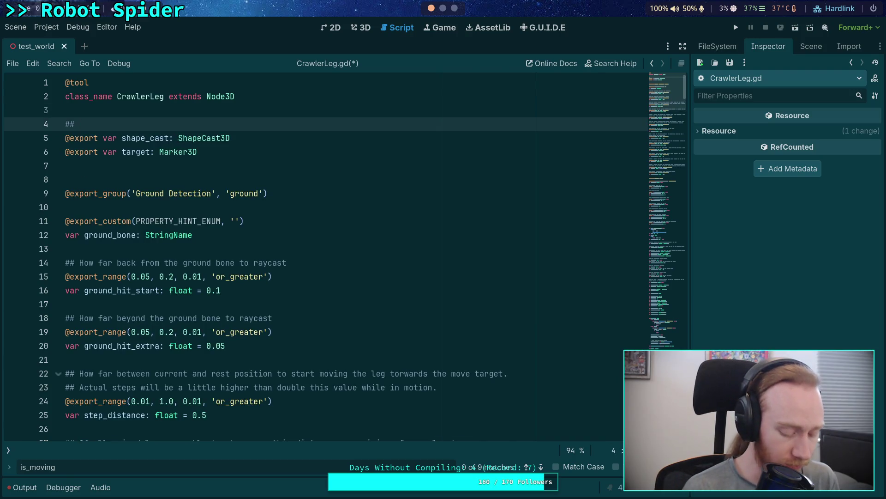
pyautogui.write('The')
pyautogui.write('floor target r')
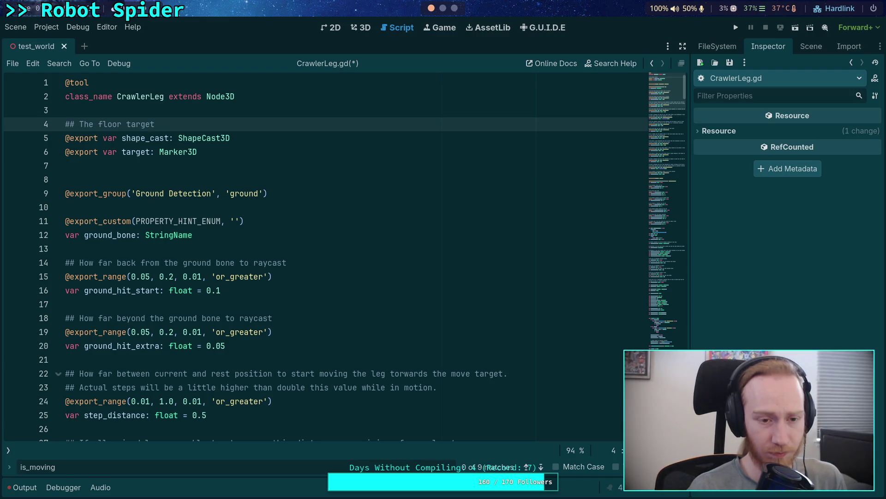
pyautogui.write('ayca')
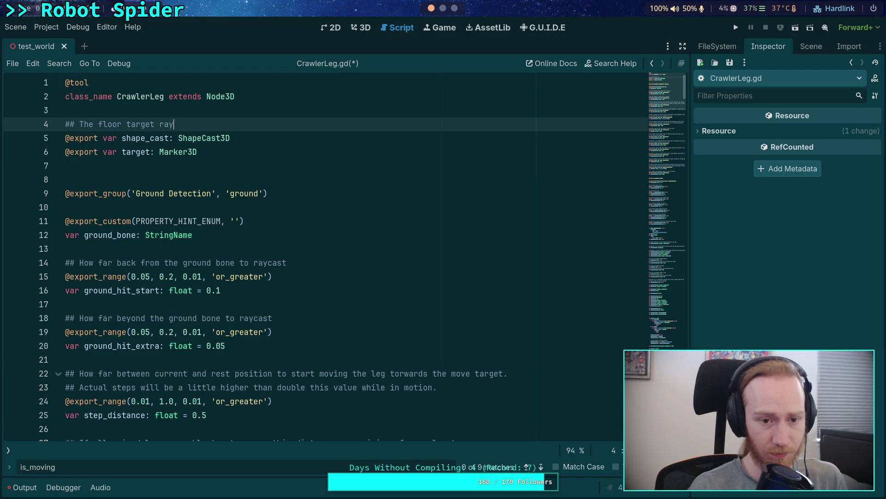
pyautogui.write('st')
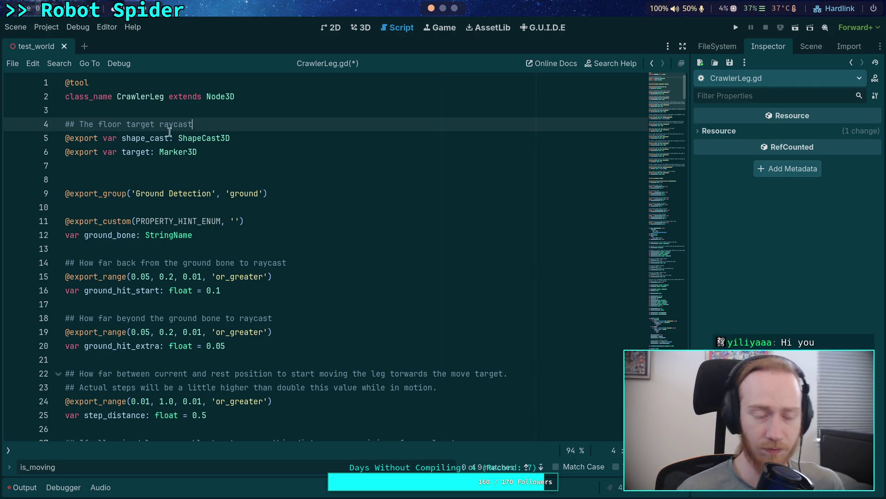
pyautogui.click(127, 124)
pyautogui.write('step')
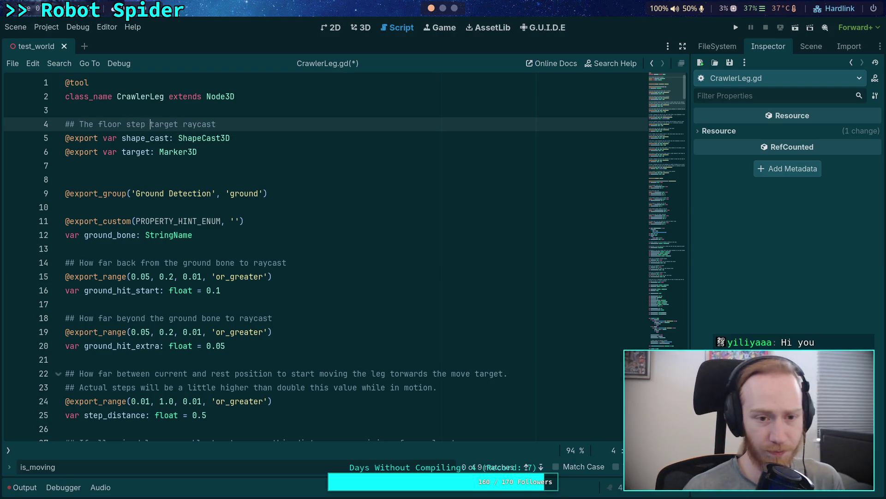
# Add the comment '# The node that IK uses for this leg' above the target export
pyautogui.click(284, 138)
pyautogui.press('Return')
pyautogui.press('Return')
pyautogui.write('# The node t')
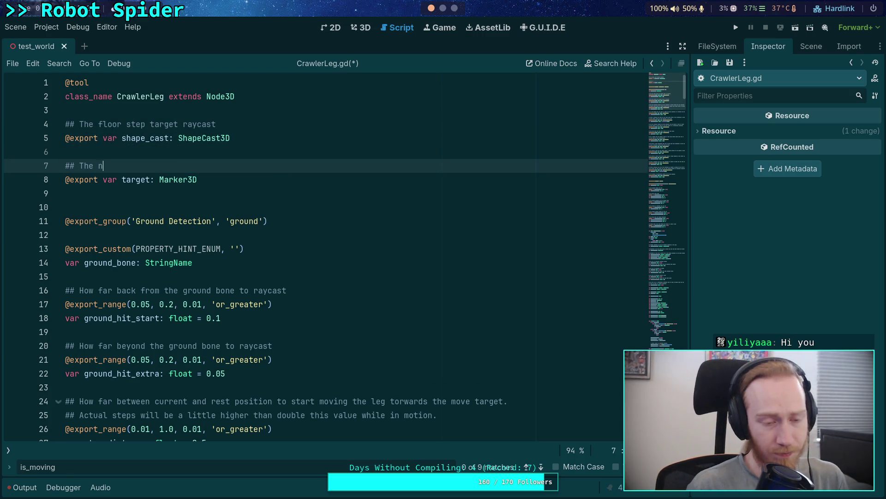
pyautogui.write('hat IX')
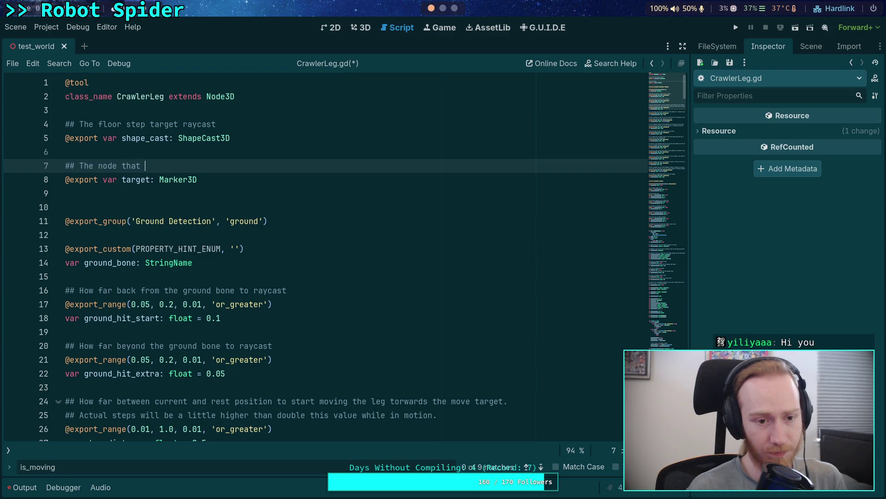
pyautogui.press('BackSpace')
pyautogui.press('BackSpace')
pyautogui.write('K uses for ')
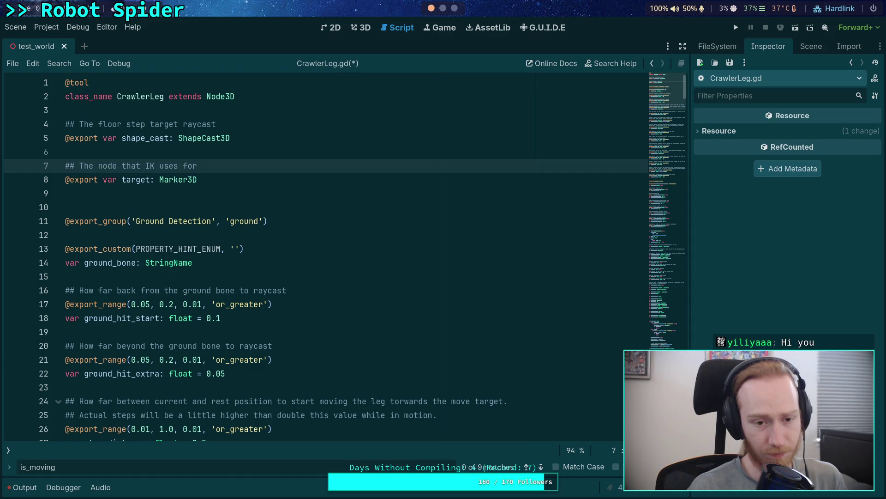
pyautogui.write('this leg')
pyautogui.click(264, 204)
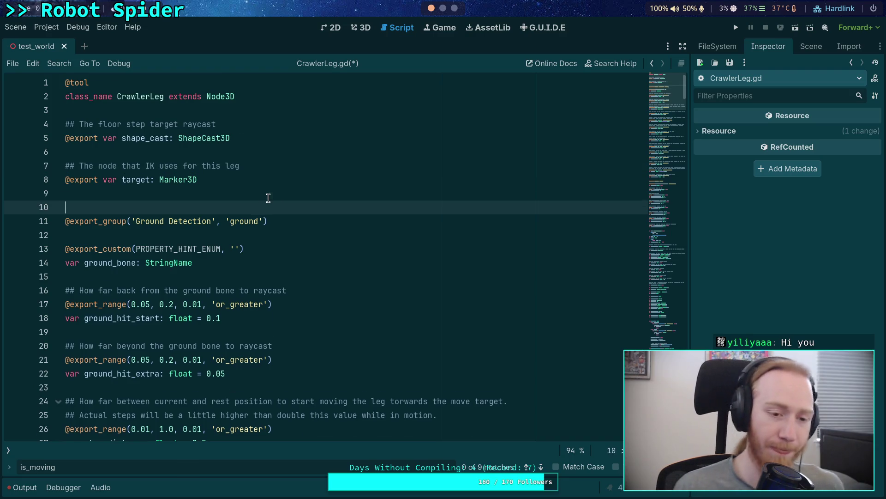
# Insert a blank line after ground_hit_extra to separate ground detection from the step_distance settings
pyautogui.scroll(-3, 268, 198)
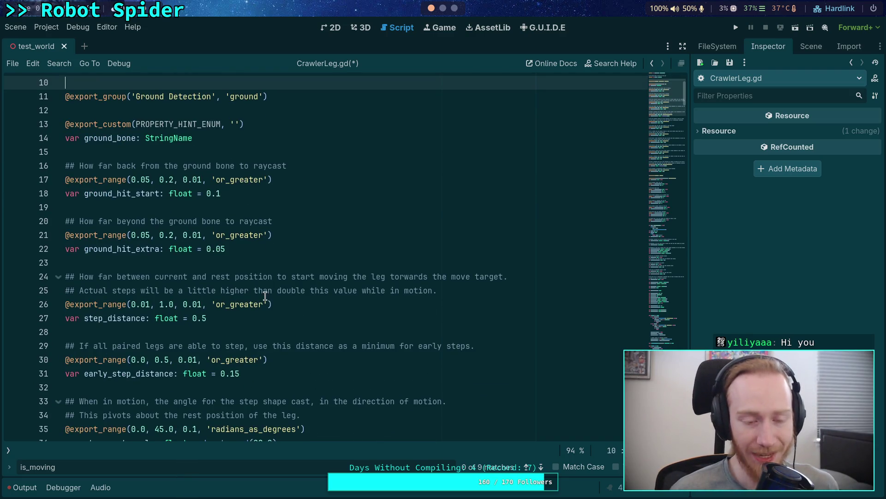
pyautogui.click(175, 262)
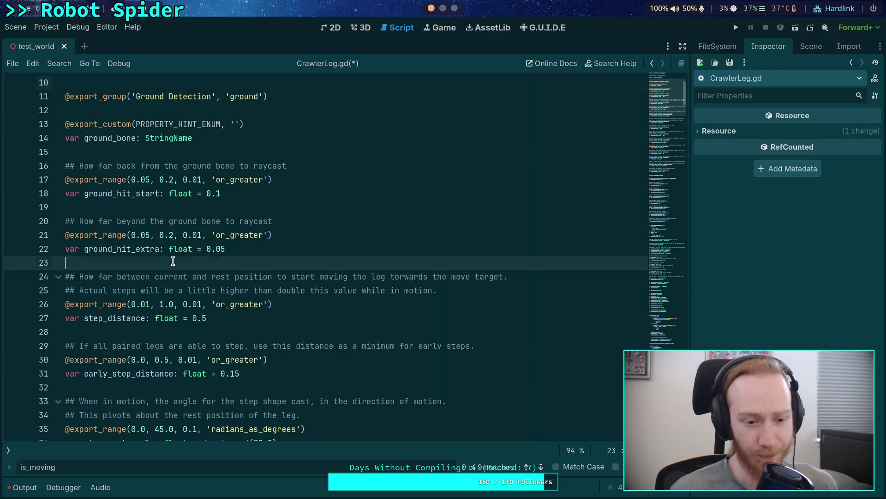
pyautogui.scroll(-1, 277, 272)
pyautogui.scroll(-1, 318, 275)
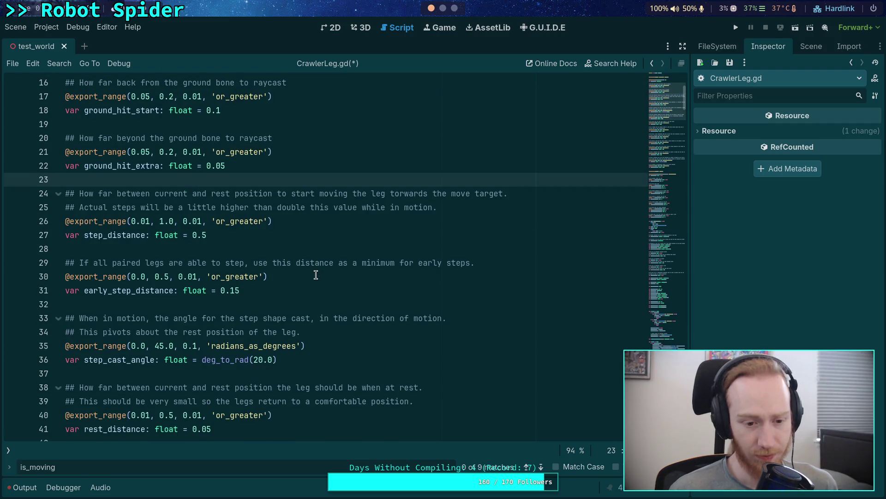
pyautogui.scroll(-1, 317, 275)
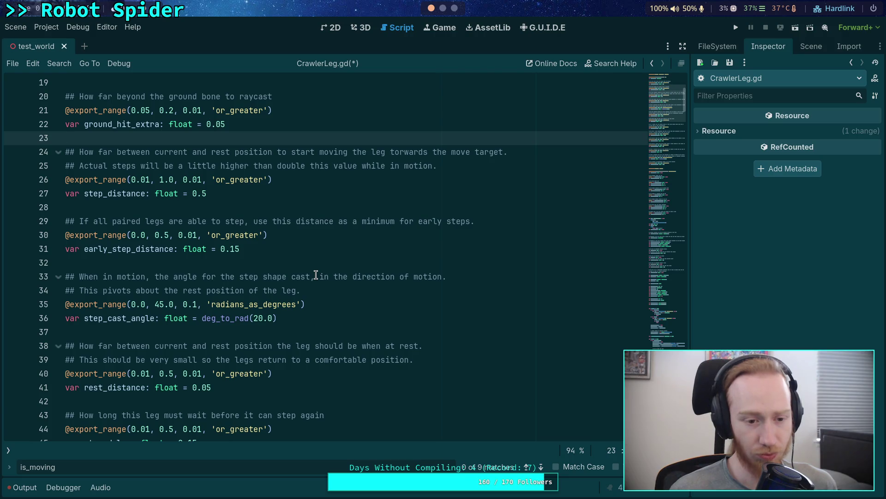
pyautogui.scroll(-3, 316, 275)
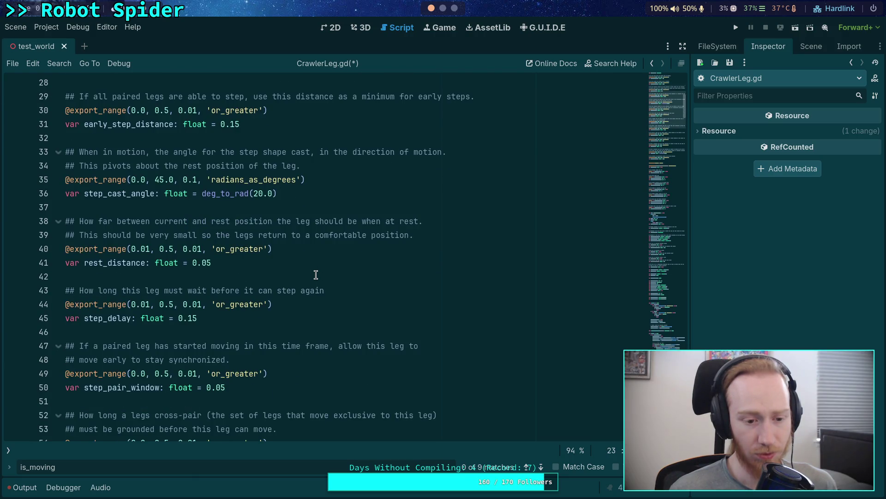
pyautogui.scroll(-5, 311, 272)
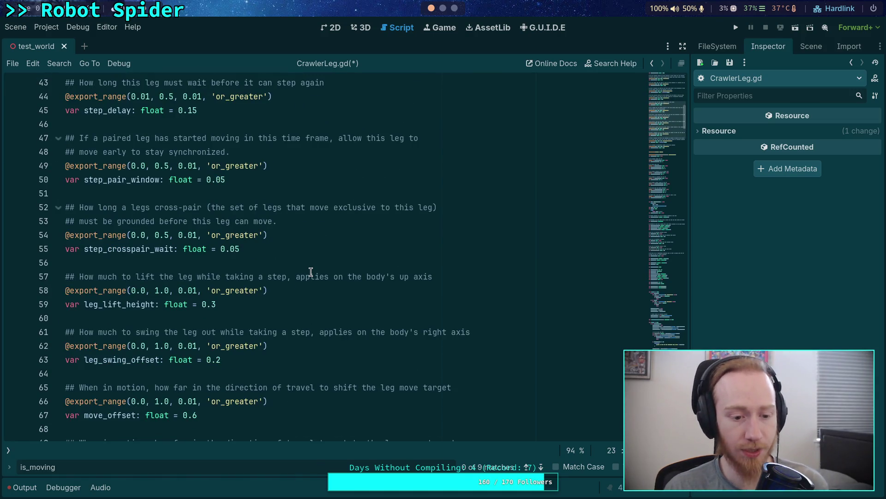
pyautogui.scroll(-5, 311, 272)
pyautogui.scroll(15, 307, 261)
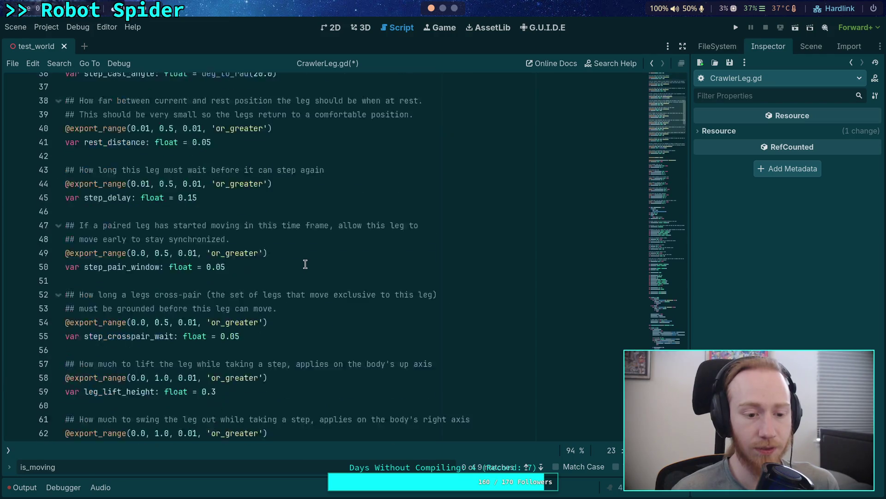
pyautogui.scroll(2, 270, 294)
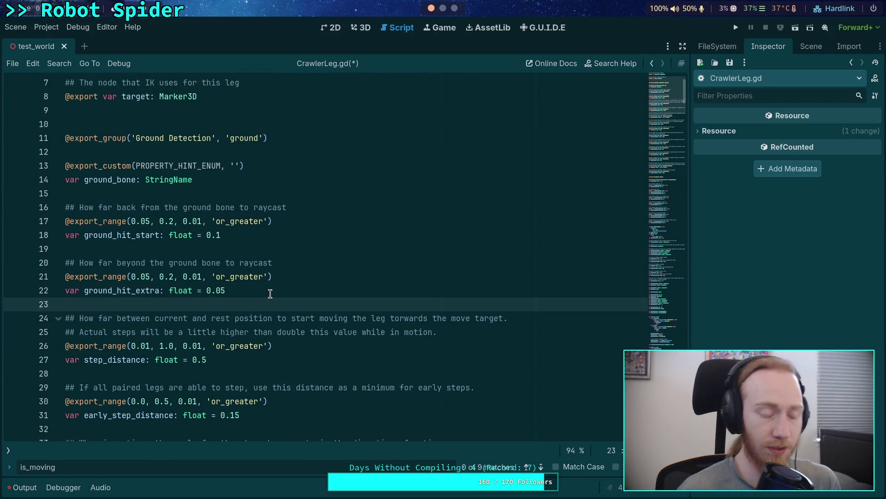
pyautogui.press('Return')
pyautogui.press('Return')
pyautogui.press('Up')
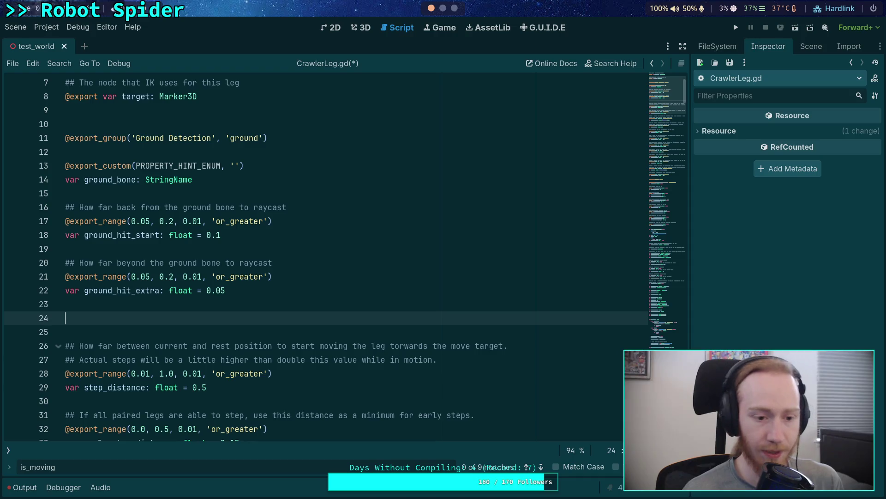
pyautogui.press('Return')
pyautogui.write('#')
pyautogui.press('BackSpace')
pyautogui.write('@export(')
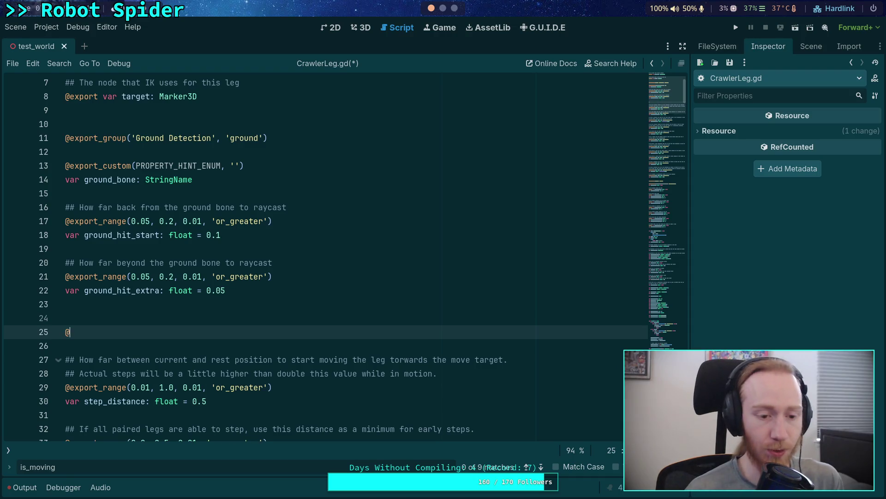
pyautogui.write("'Step")
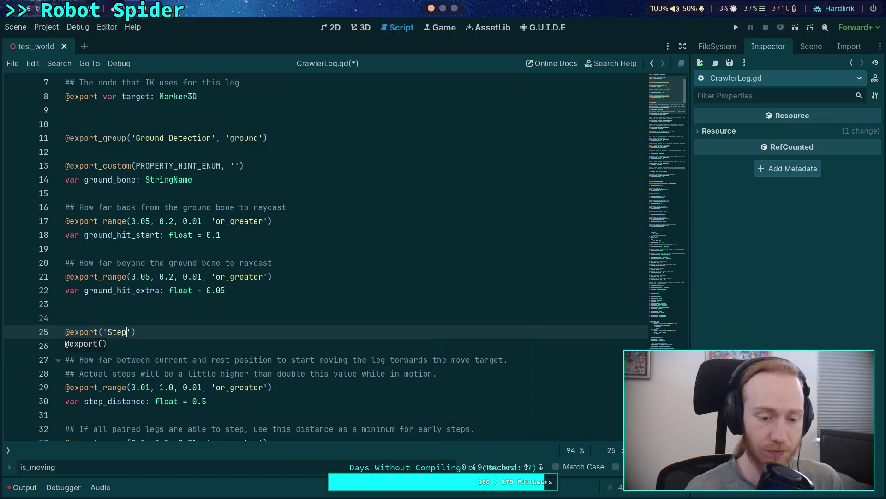
pyautogui.write('ping')
pyautogui.click(98, 331)
pyautogui.write('_group')
pyautogui.click(161, 331)
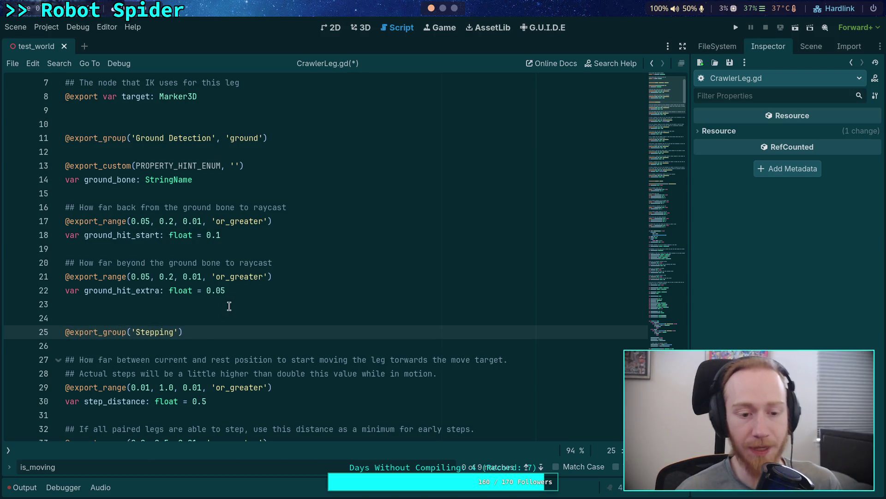
# Save CrawlerLeg.gd
pyautogui.click(301, 138)
pyautogui.click(225, 293)
pyautogui.scroll(-4, 224, 302)
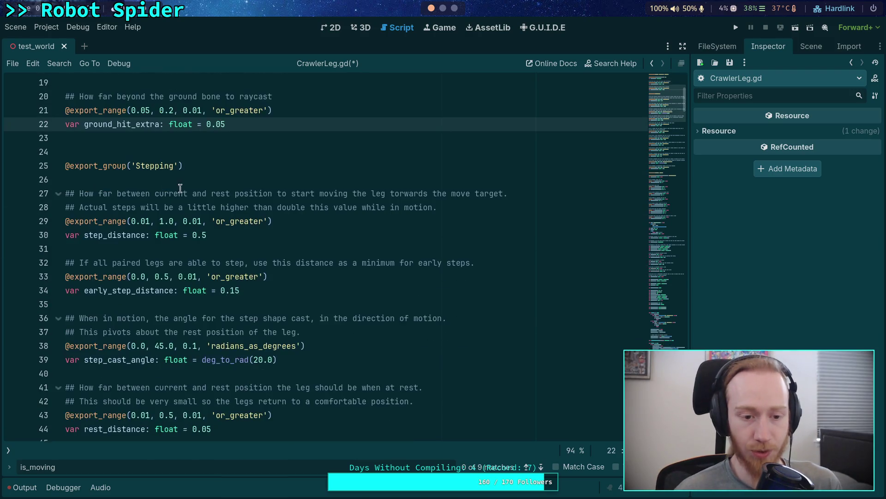
pyautogui.click(181, 181)
pyautogui.hotkey('ctrl', 's')
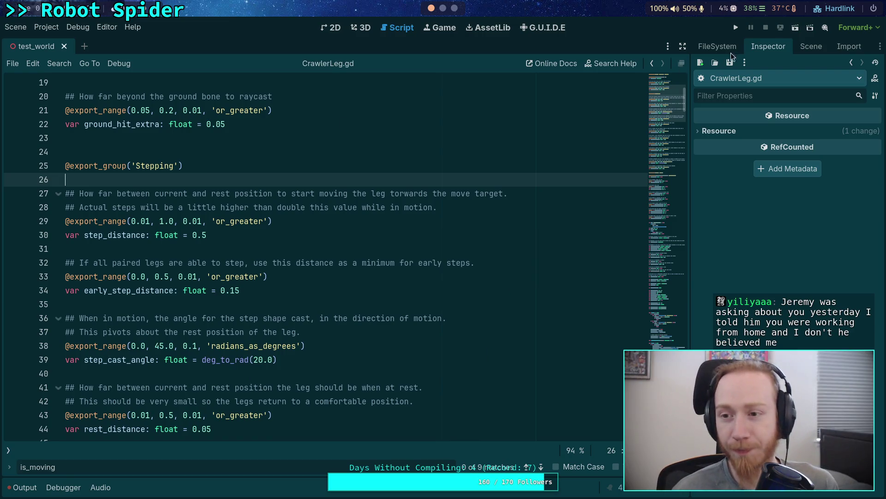
# Check FL_Leg's new Stepping and Ground Detection Inspector groups in big_crawler_bot, then close that scene
pyautogui.click(811, 47)
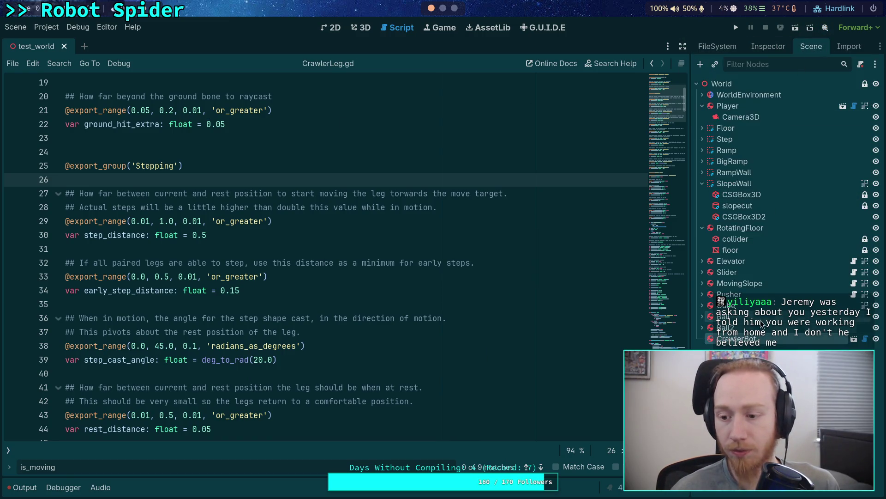
pyautogui.click(852, 339)
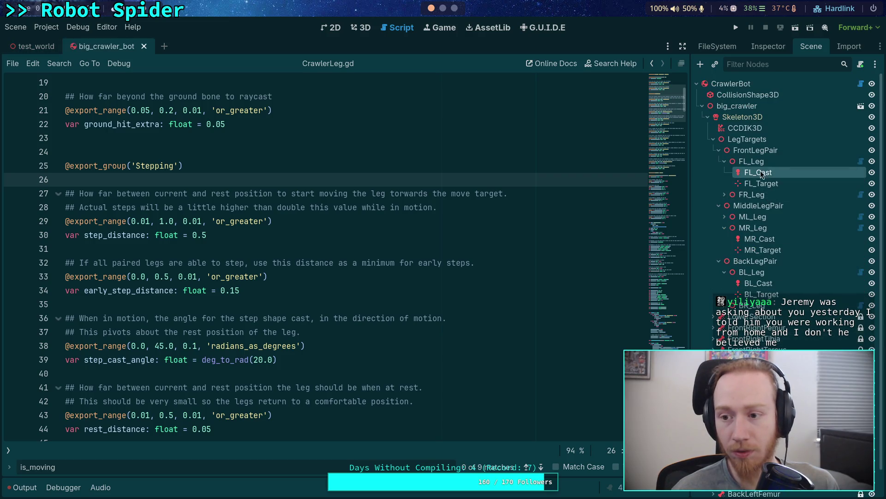
pyautogui.click(768, 47)
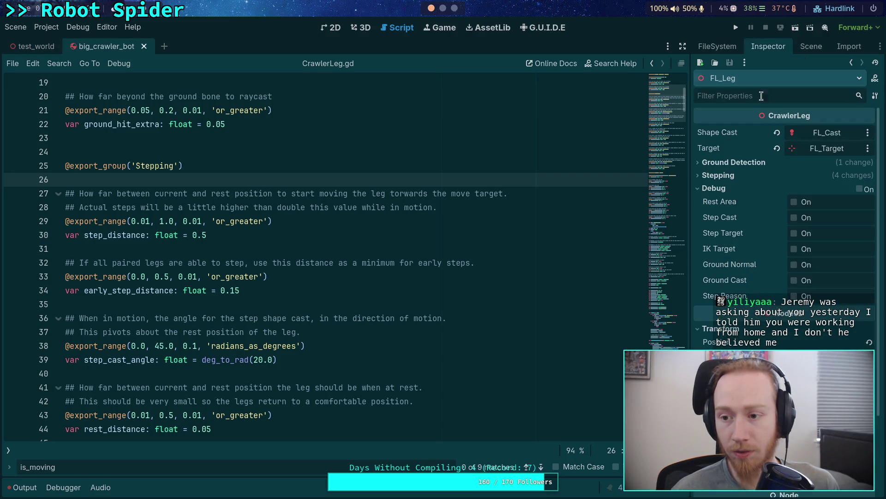
pyautogui.click(714, 188)
pyautogui.click(721, 175)
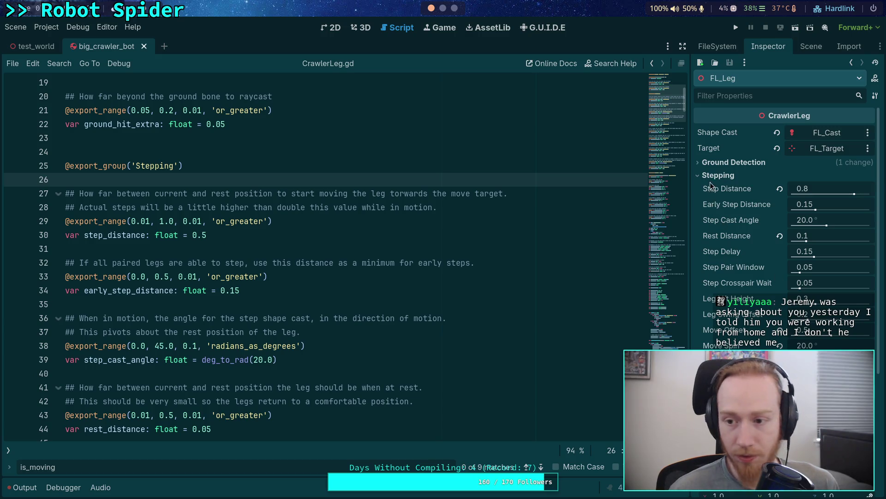
pyautogui.click(716, 175)
pyautogui.click(728, 162)
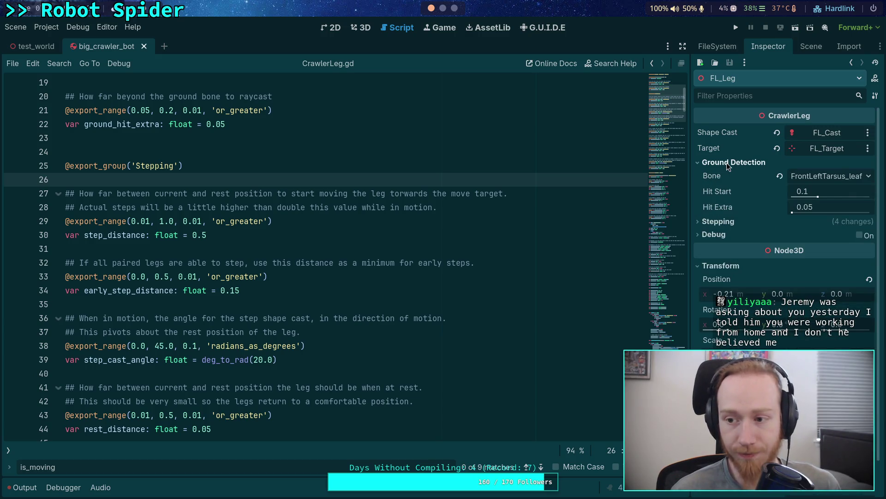
pyautogui.click(726, 162)
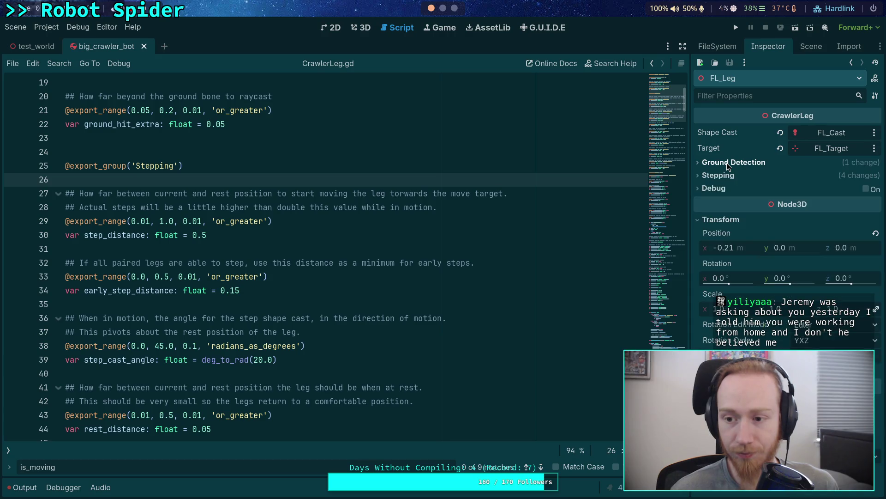
pyautogui.click(144, 46)
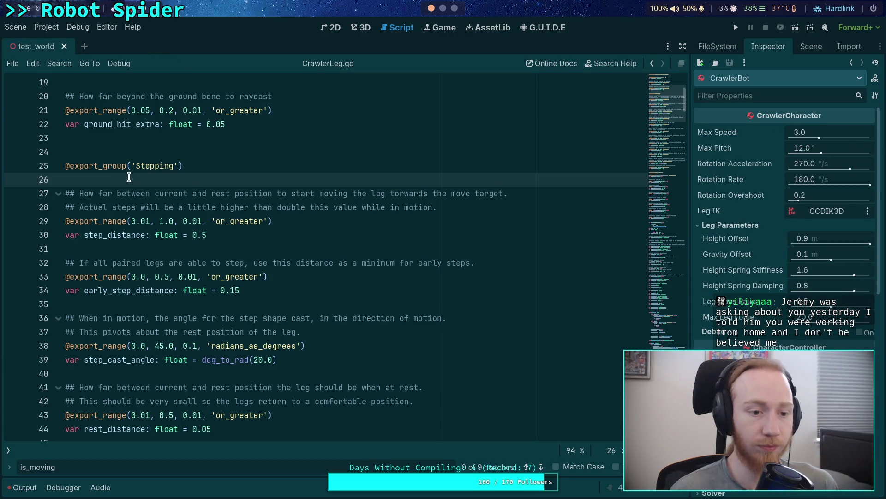
# Close the Find bar and scroll CrawlerLeg.gd's exported settings down to line 80
pyautogui.scroll(-6, 348, 309)
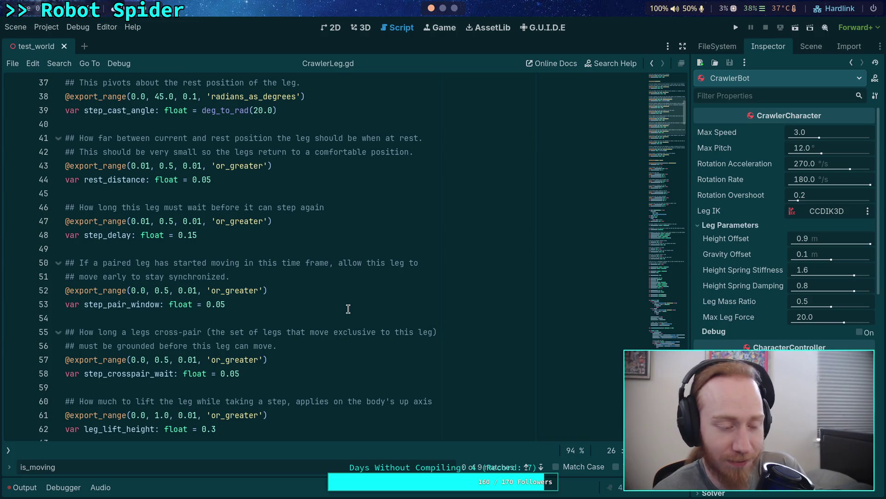
pyautogui.scroll(4, 348, 308)
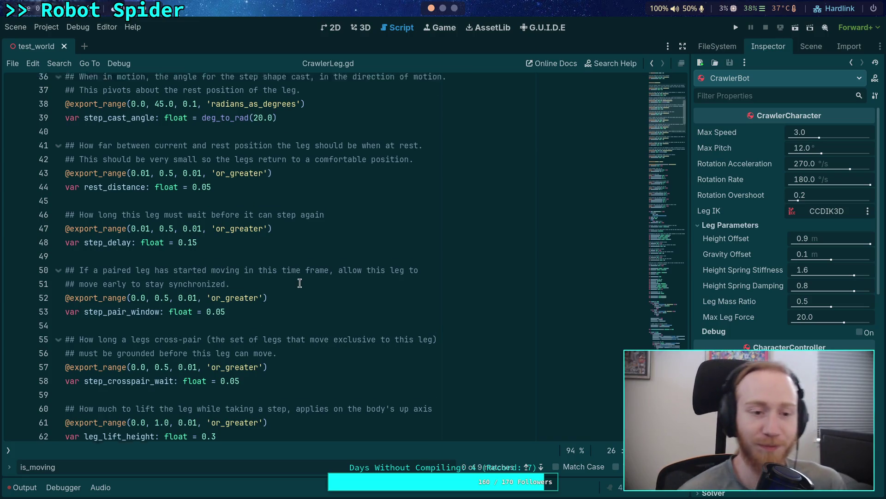
pyautogui.press('Escape')
pyautogui.click(184, 360)
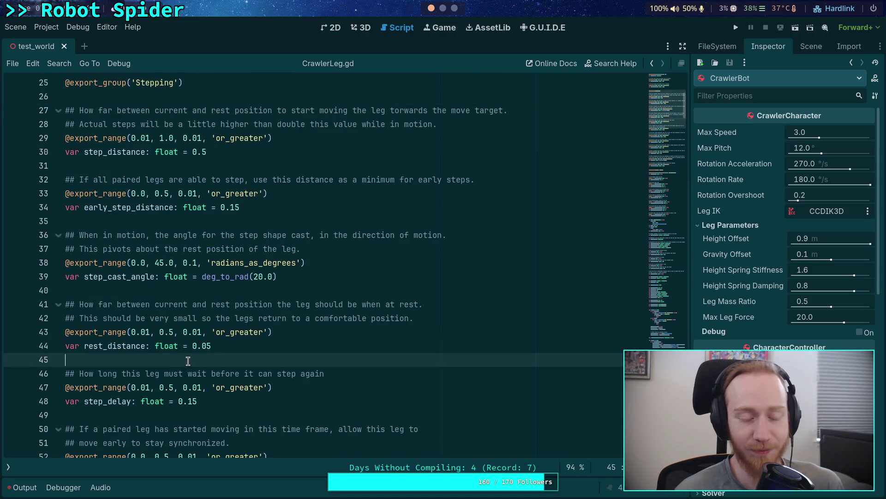
pyautogui.scroll(3, 188, 361)
pyautogui.scroll(-20, 188, 361)
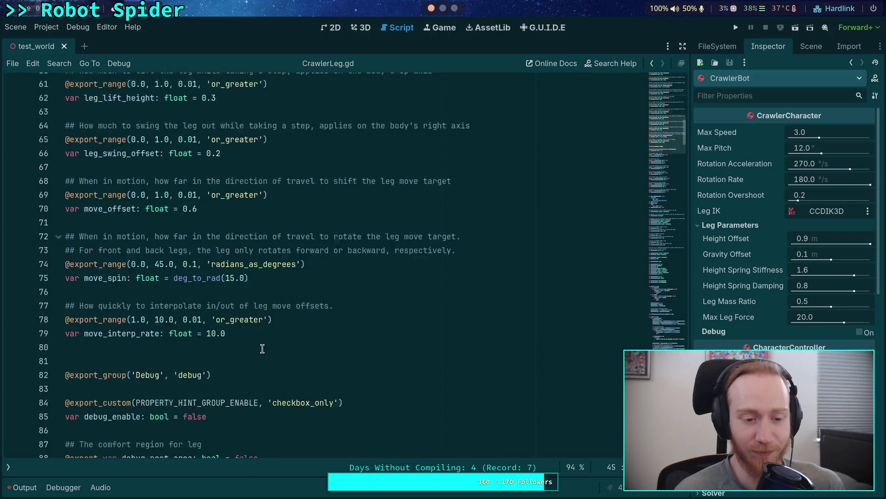
pyautogui.scroll(3, 269, 342)
pyautogui.click(194, 222)
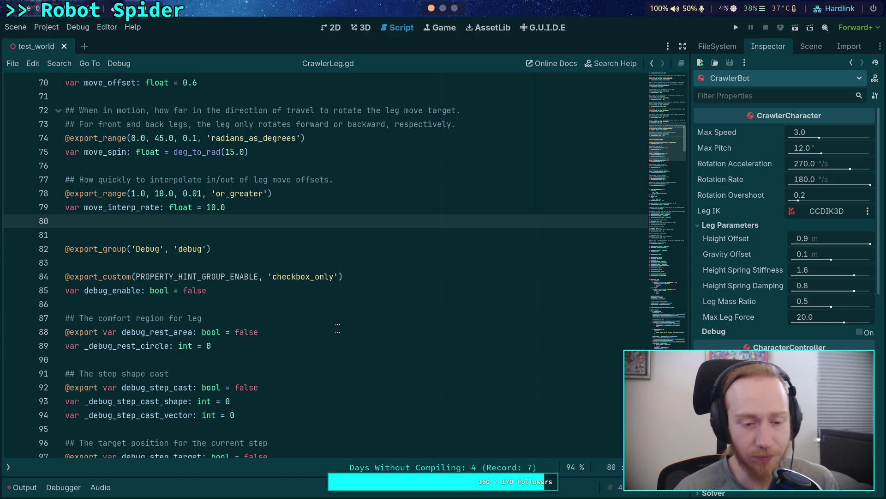
# Scroll down _physics_process to the step_delta code around lines 430–446
pyautogui.scroll(-13, 483, 403)
pyautogui.scroll(-13, 331, 332)
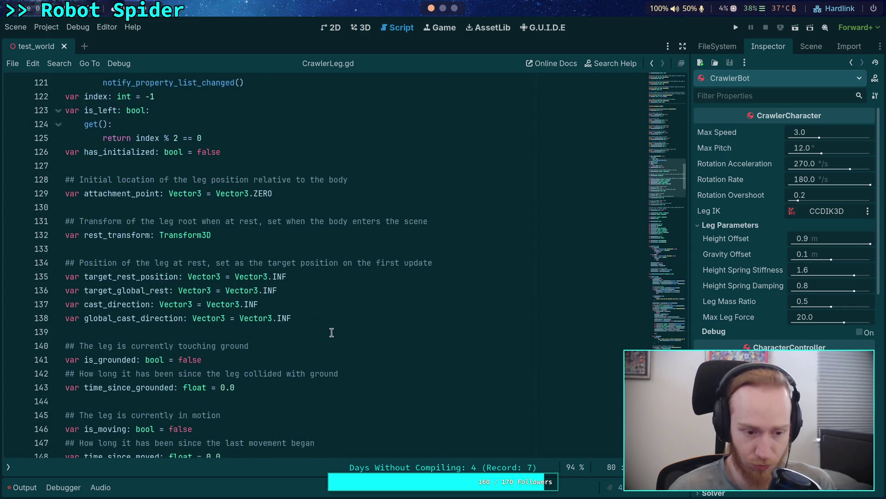
pyautogui.scroll(-20, 332, 332)
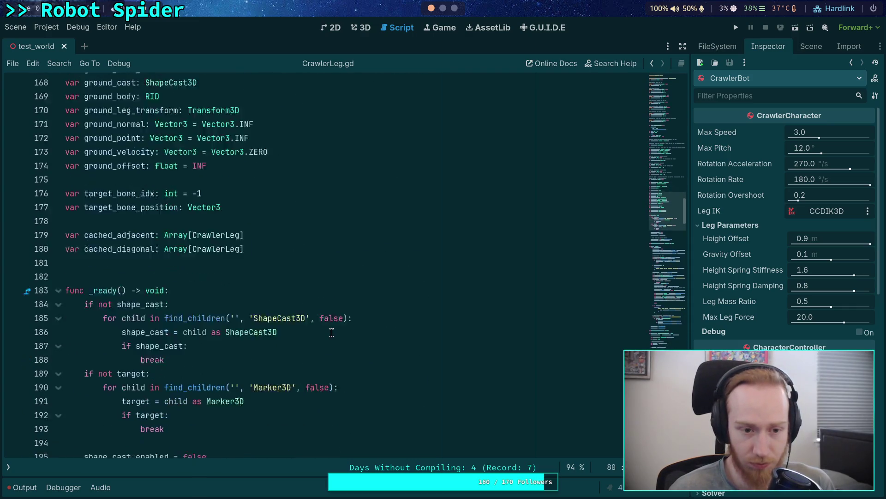
pyautogui.scroll(-18, 331, 332)
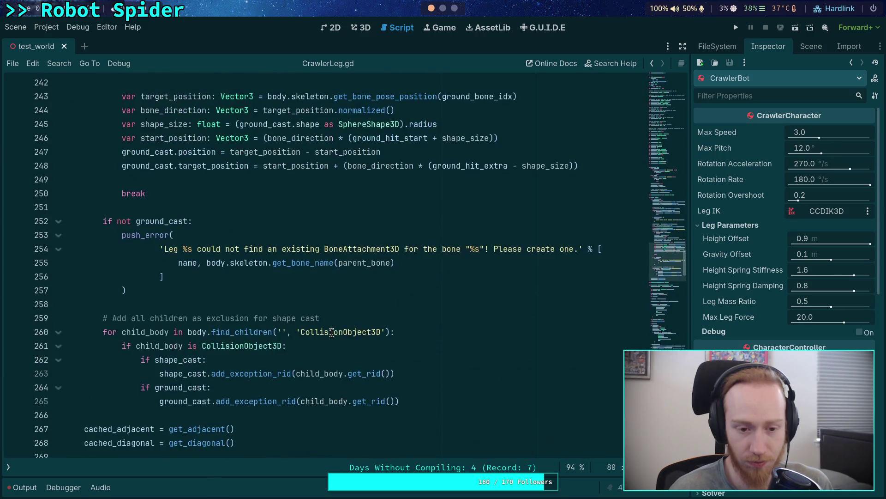
pyautogui.scroll(-20, 332, 332)
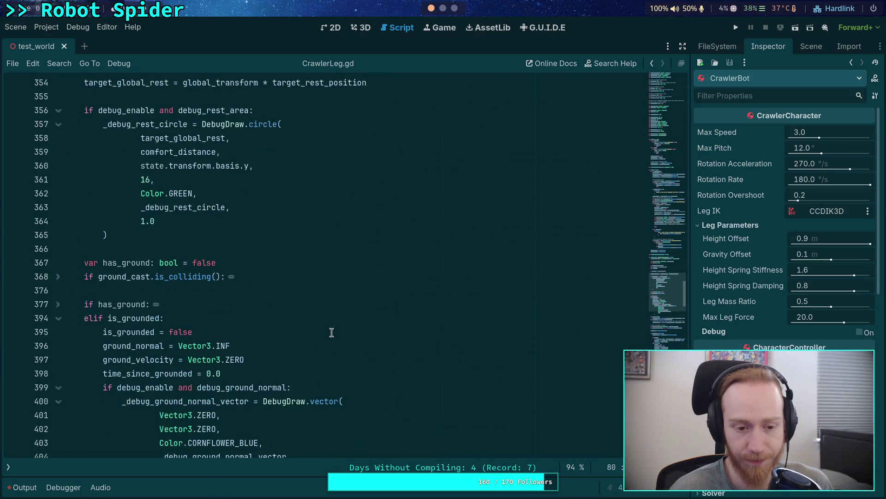
pyautogui.click(236, 304)
pyautogui.scroll(-5, 273, 301)
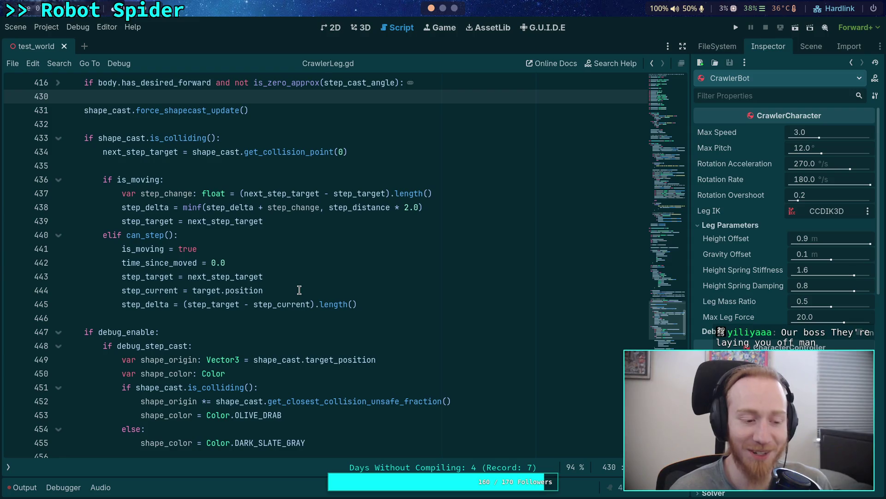
pyautogui.click(236, 316)
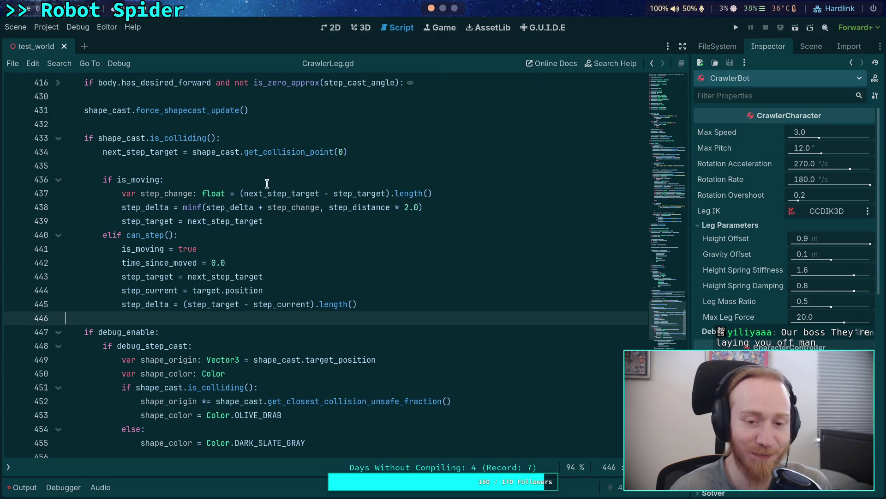
pyautogui.click(296, 164)
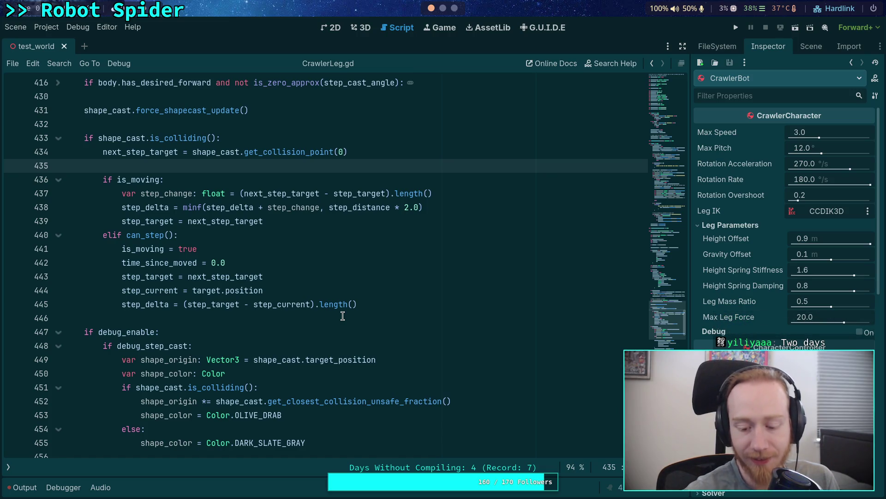
pyautogui.click(258, 304)
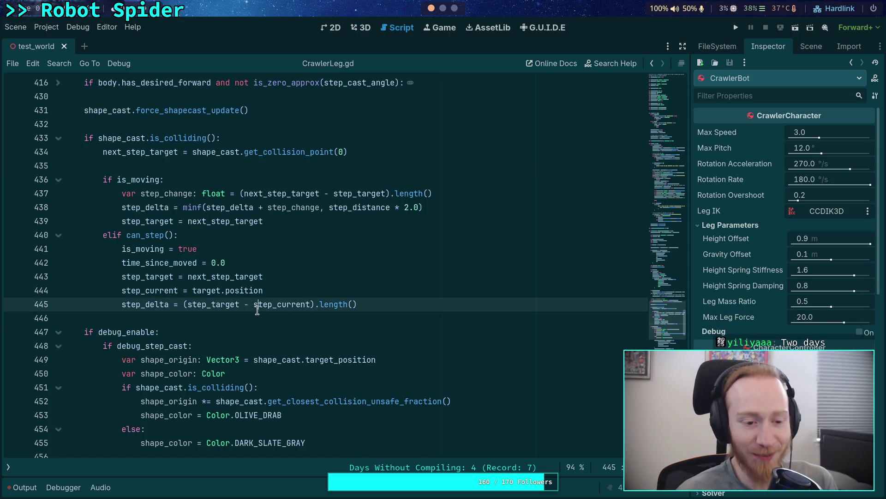
pyautogui.click(230, 320)
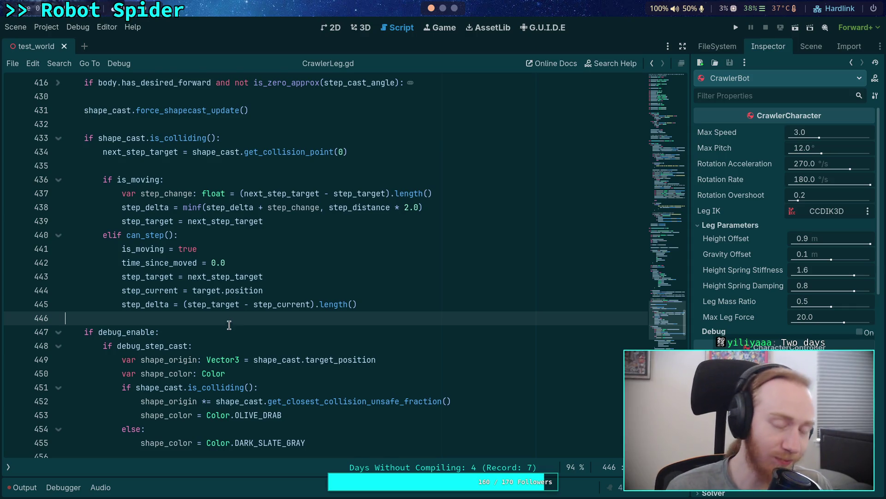
# Review the step lines 443–446 by selecting and deselecting them
pyautogui.scroll(1, 229, 324)
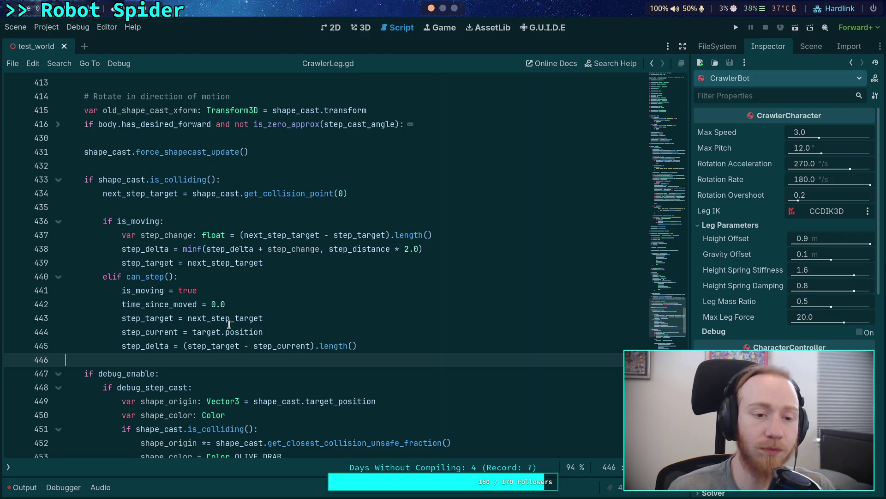
pyautogui.scroll(-4, 230, 323)
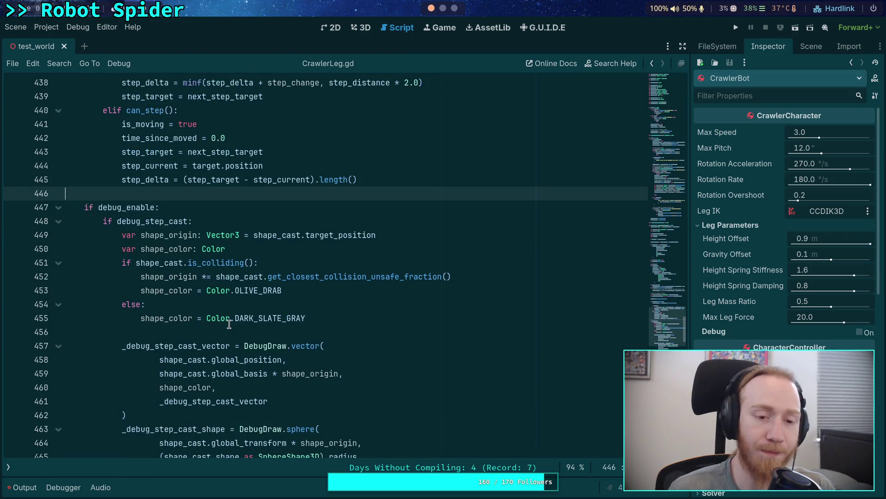
pyautogui.scroll(2, 229, 324)
pyautogui.moveTo(117, 231); pyautogui.dragTo(213, 263)
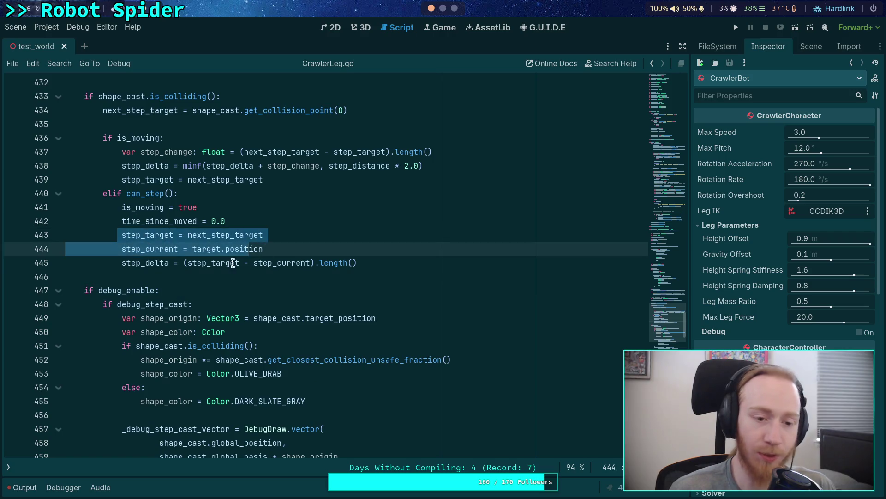
pyautogui.click(213, 262)
pyautogui.moveTo(135, 238); pyautogui.dragTo(125, 276)
pyautogui.click(125, 276)
pyautogui.scroll(-5, 237, 292)
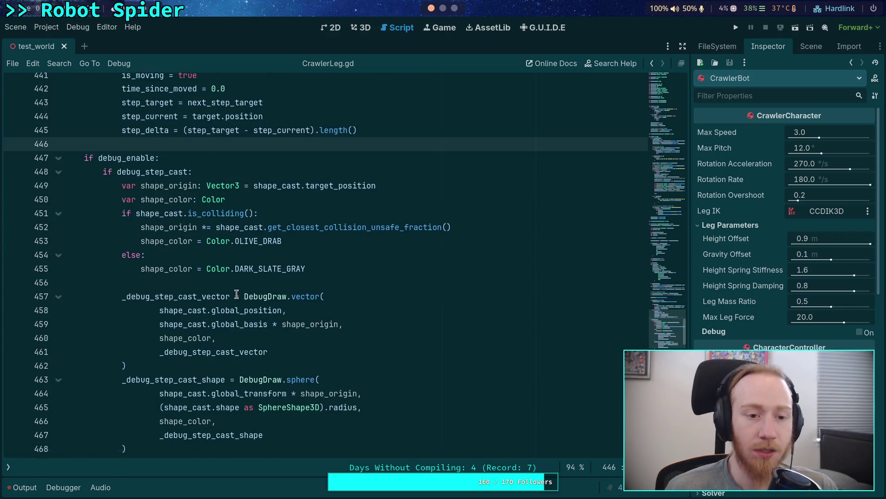
pyautogui.scroll(-4, 168, 217)
pyautogui.scroll(4, 168, 226)
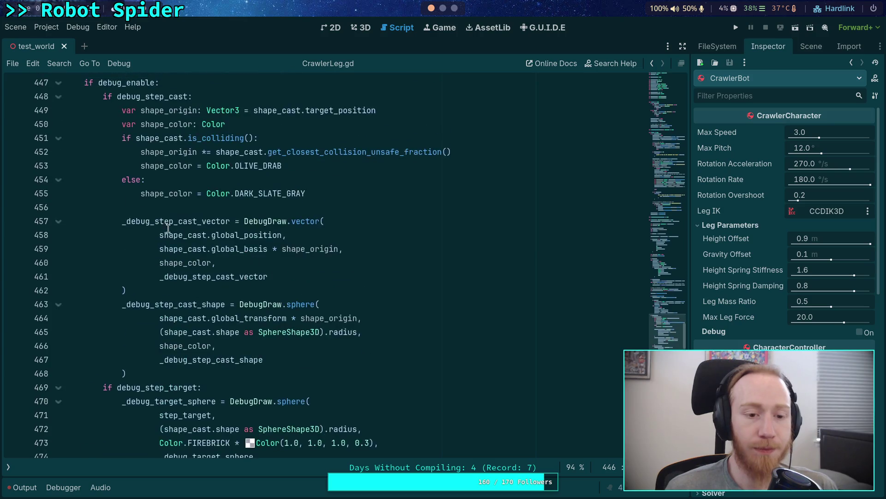
pyautogui.scroll(3, 189, 233)
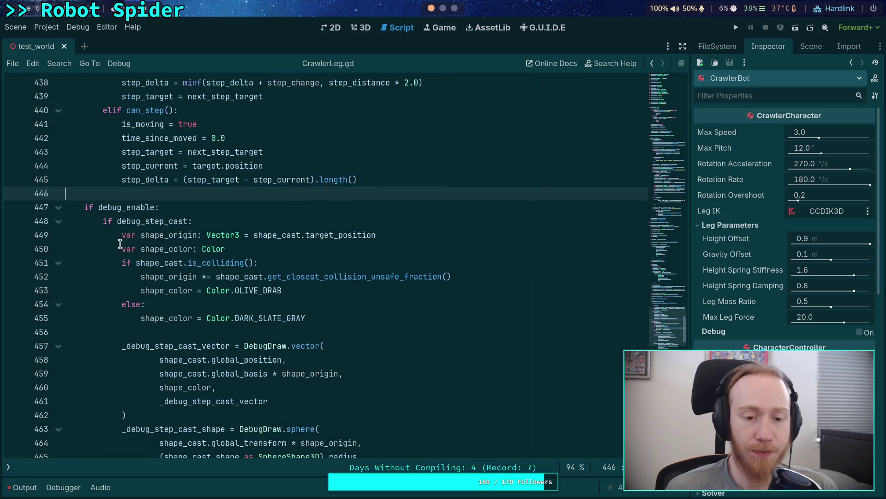
# Collapse the debug_enable block and highlight shape_cast and old_shape_cast_xform uses
pyautogui.click(58, 207)
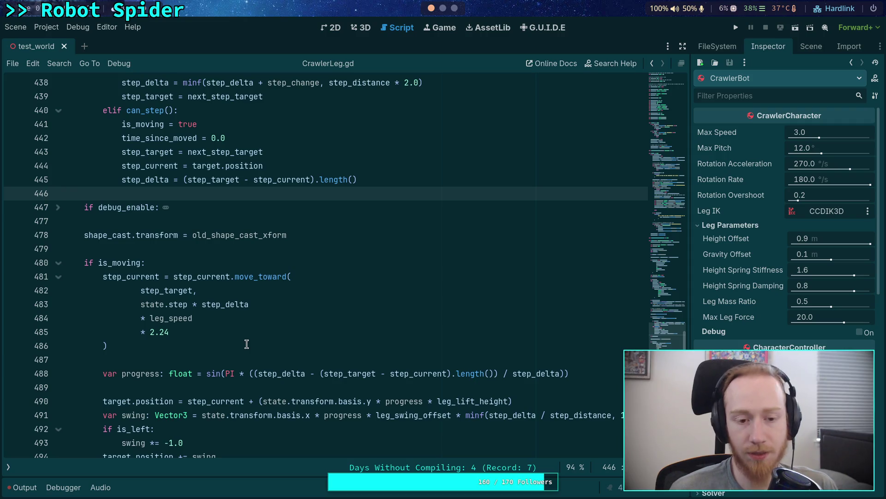
pyautogui.click(116, 248)
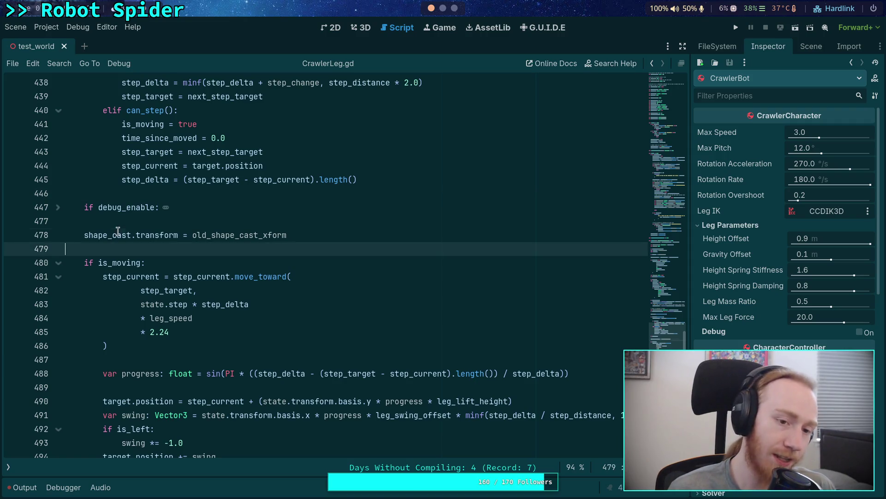
pyautogui.doubleClick(115, 234)
pyautogui.doubleClick(238, 234)
pyautogui.scroll(6, 236, 245)
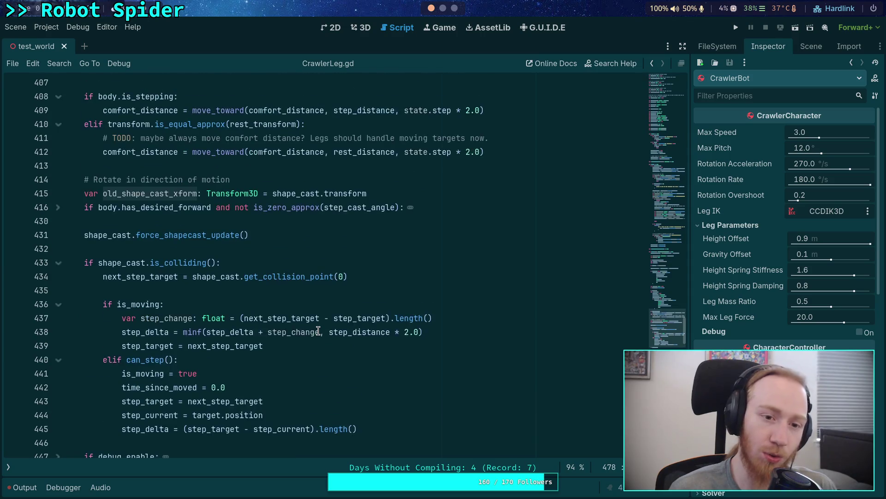
pyautogui.scroll(-2, 223, 298)
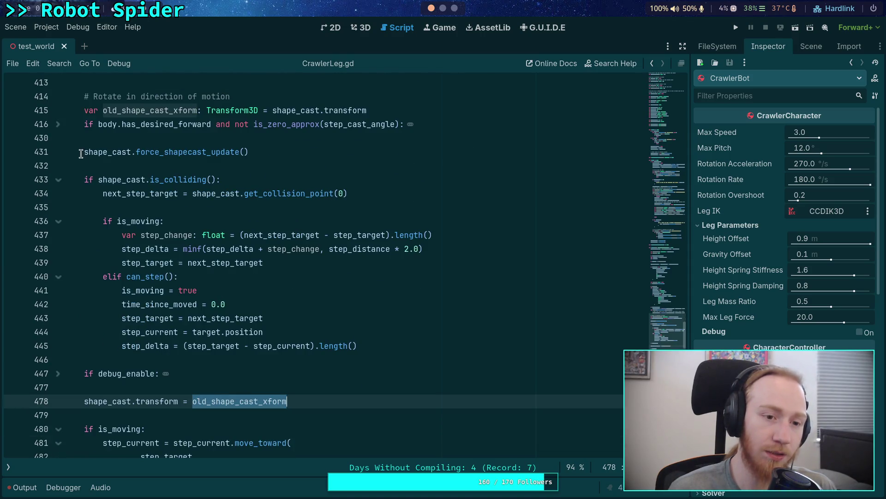
# Unfold the shape-cast rotation block at line 416 and review the leg motion lines 484–499
pyautogui.click(59, 124)
pyautogui.doubleClick(130, 303)
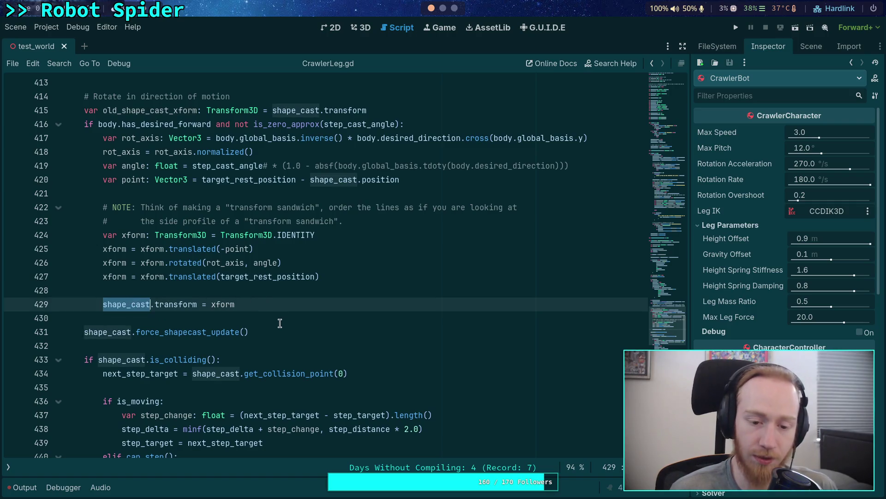
pyautogui.scroll(-5, 280, 323)
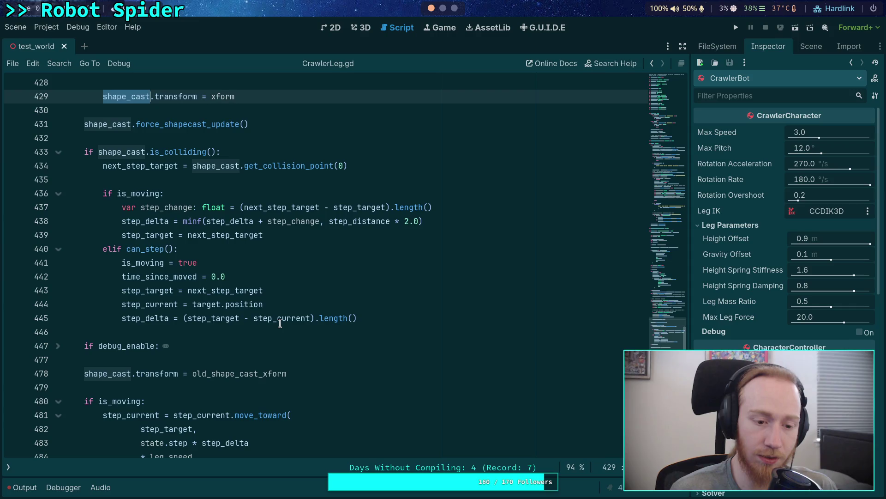
pyautogui.scroll(4, 279, 323)
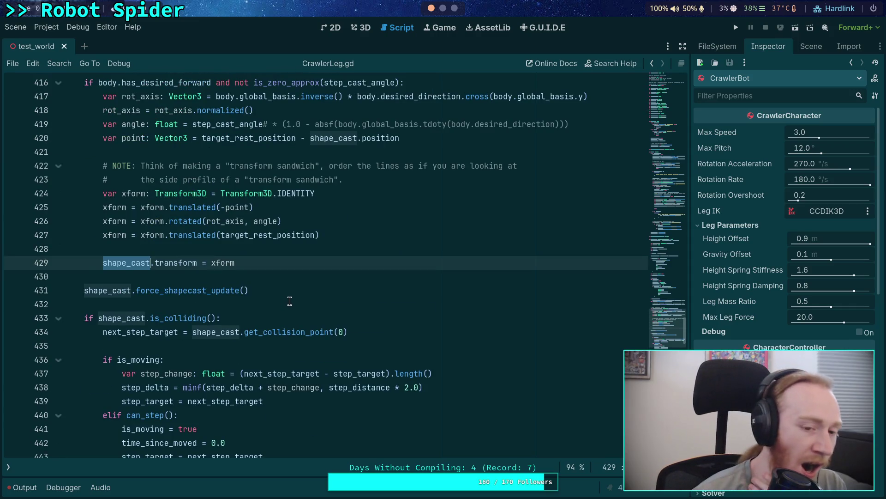
pyautogui.scroll(2, 290, 301)
pyautogui.scroll(-4, 290, 301)
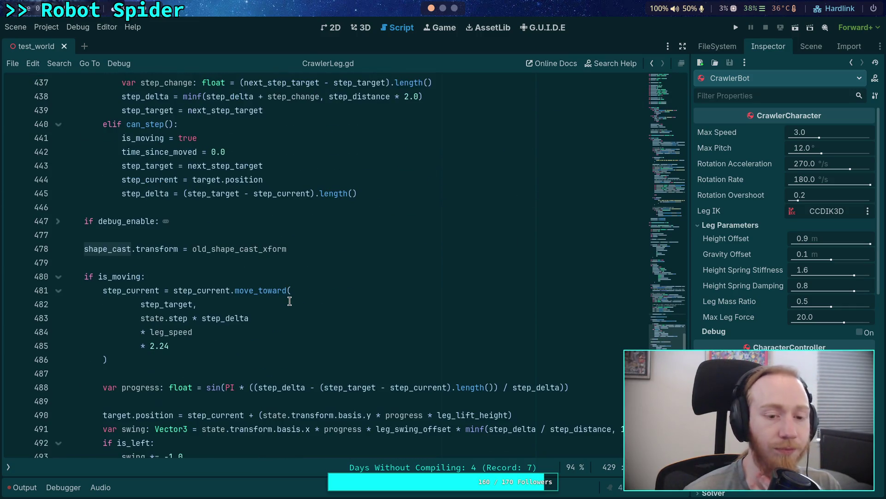
pyautogui.scroll(-4, 289, 301)
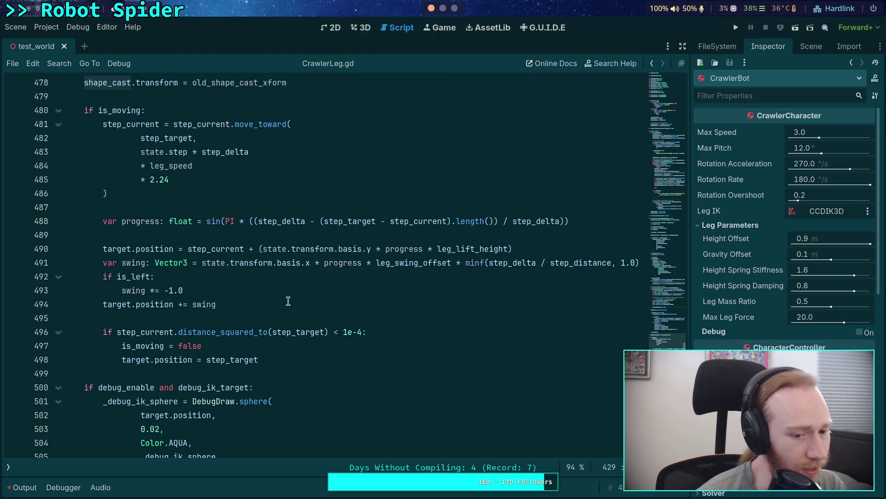
pyautogui.moveTo(328, 379)
pyautogui.mouseDown()
pyautogui.moveTo(106, 247)
pyautogui.moveTo(143, 167)
pyautogui.mouseUp()
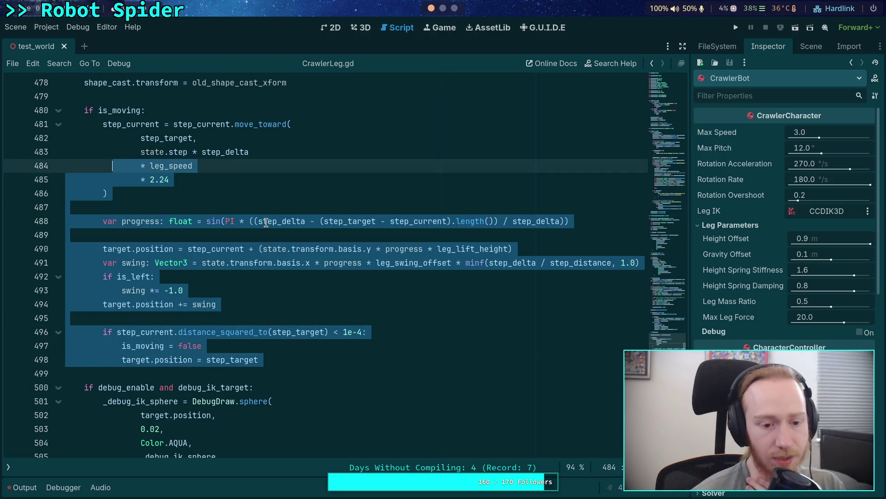
pyautogui.click(267, 221)
pyautogui.click(262, 320)
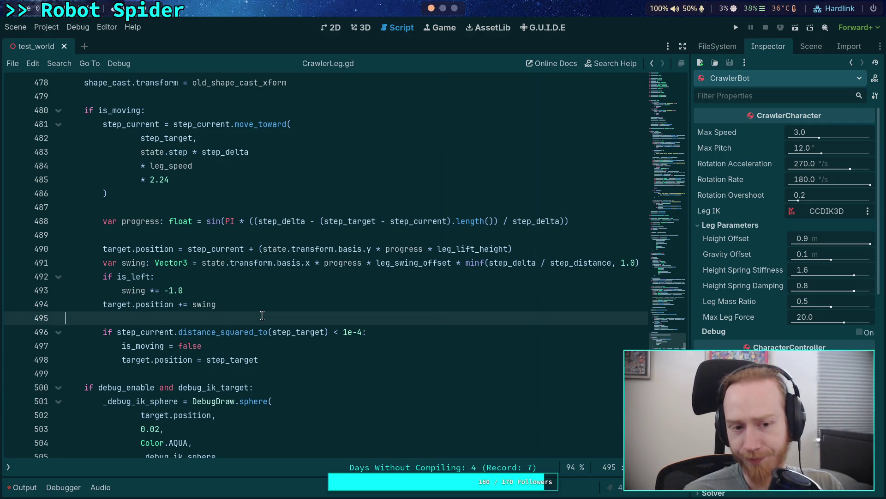
pyautogui.scroll(1, 262, 316)
pyautogui.click(108, 148)
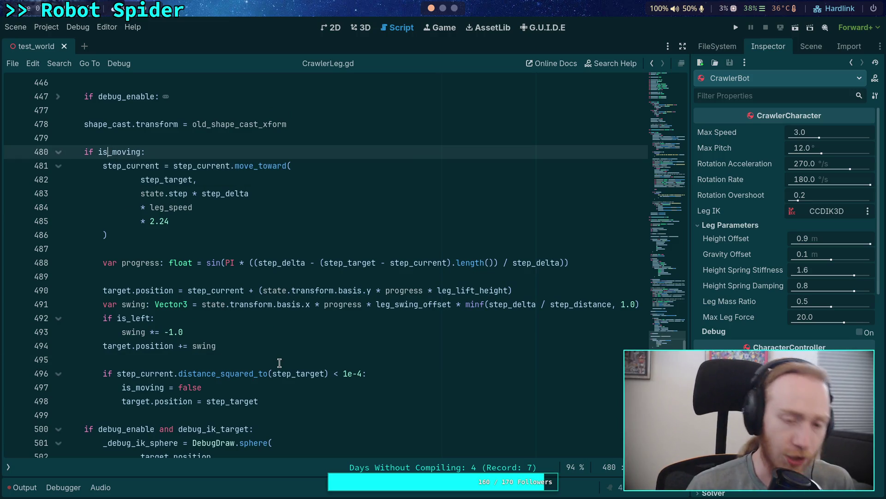
# Rename is_moving to is_stepping on line 480, save, then change line 436 to 'if is_stepping:'
pyautogui.moveTo(112, 154); pyautogui.dragTo(140, 156)
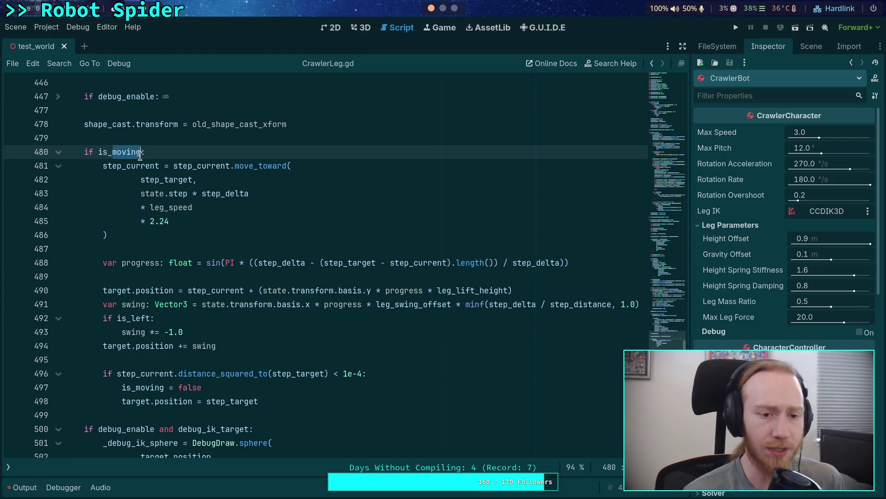
pyautogui.write('stepping')
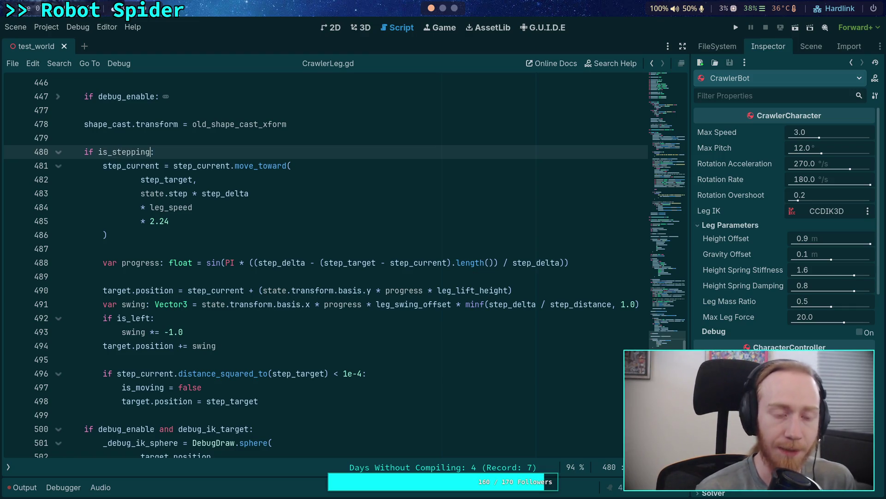
pyautogui.hotkey('ctrl', 's')
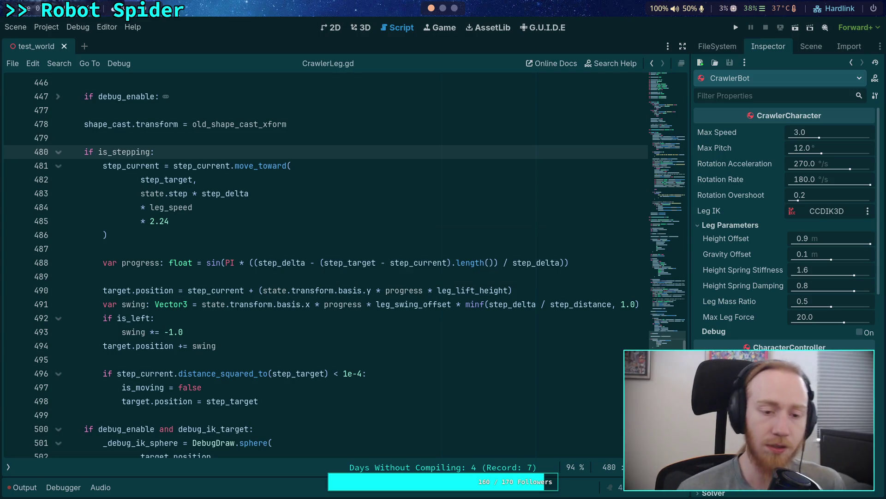
pyautogui.scroll(2, 163, 252)
pyautogui.scroll(5, 162, 251)
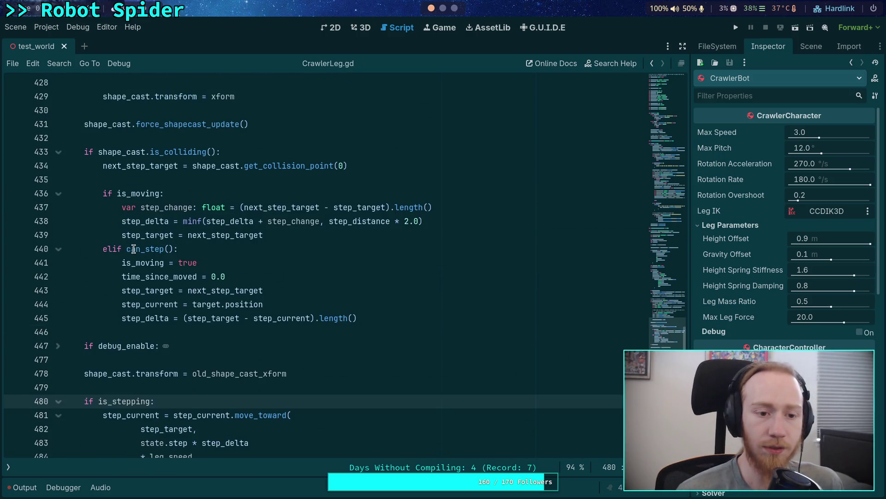
pyautogui.doubleClick(132, 193)
pyautogui.click(137, 193)
pyautogui.moveTo(131, 193); pyautogui.dragTo(161, 193)
pyautogui.write('stepping')
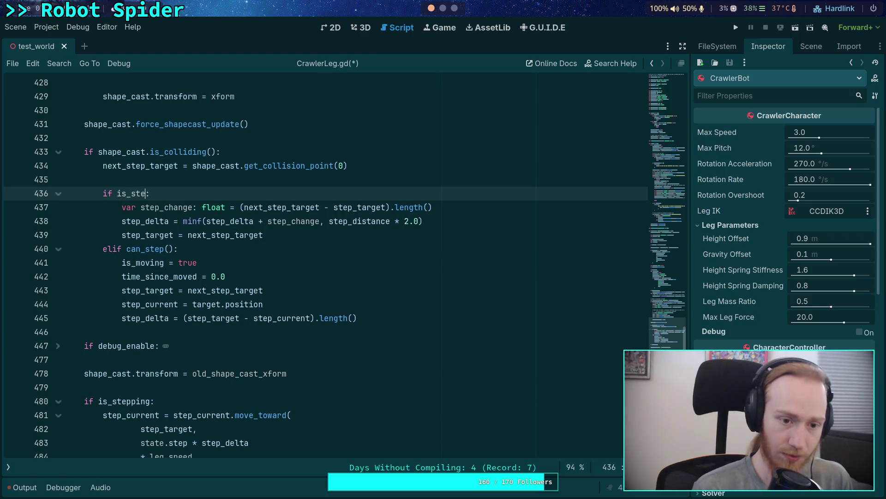
# Change line 441 to 'is_stepping = true' and search the script for is_moving
pyautogui.click(287, 275)
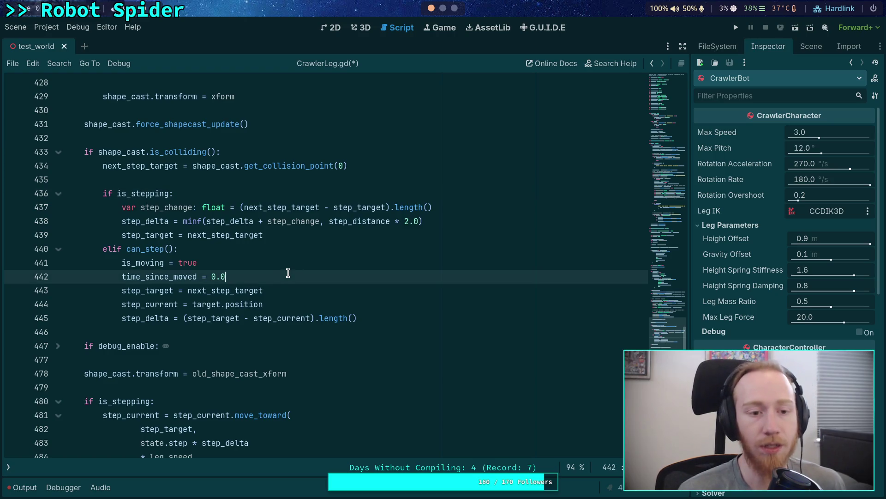
pyautogui.click(145, 250)
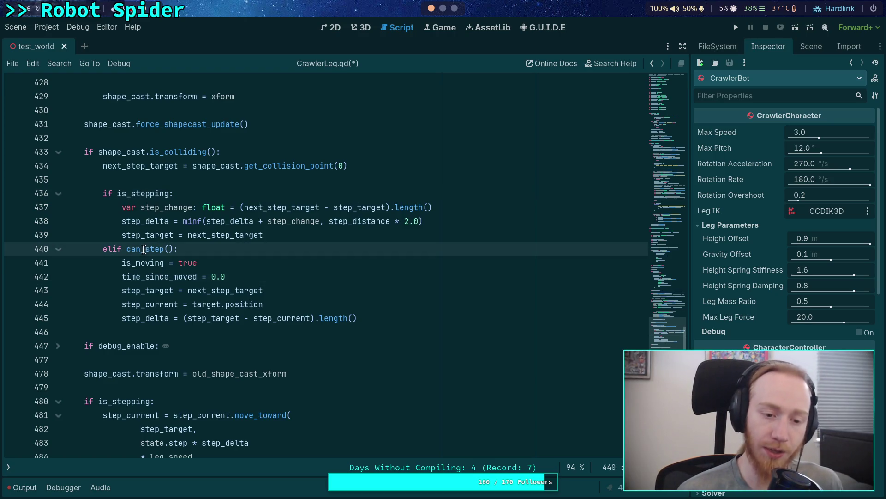
pyautogui.moveTo(135, 267); pyautogui.dragTo(161, 267)
pyautogui.write('stepping')
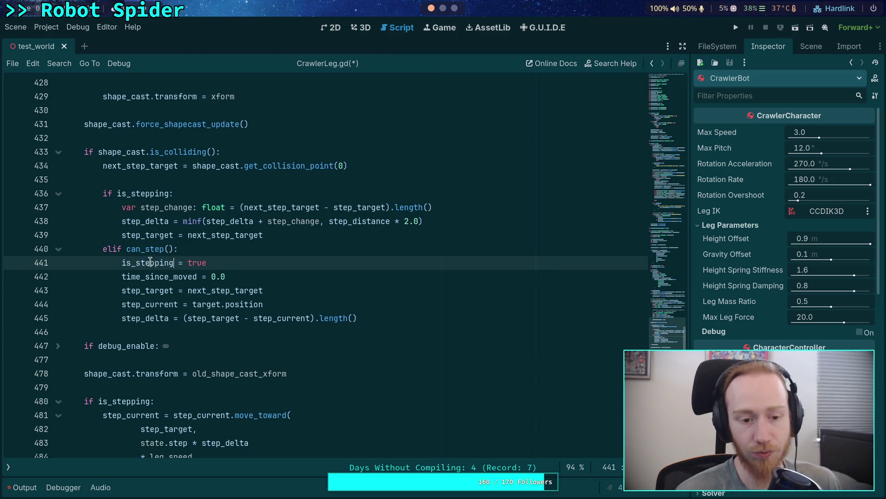
pyautogui.click(148, 248)
pyautogui.doubleClick(148, 248)
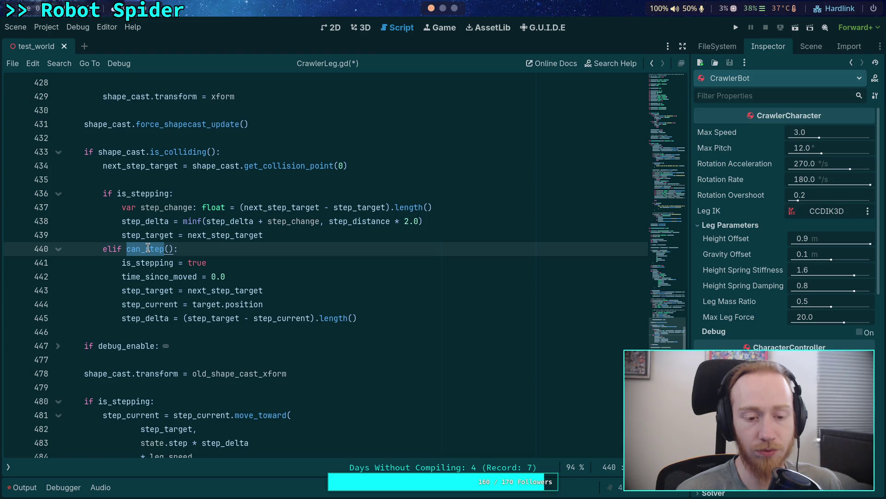
pyautogui.hotkey('ctrl', 'f')
pyautogui.write('i')
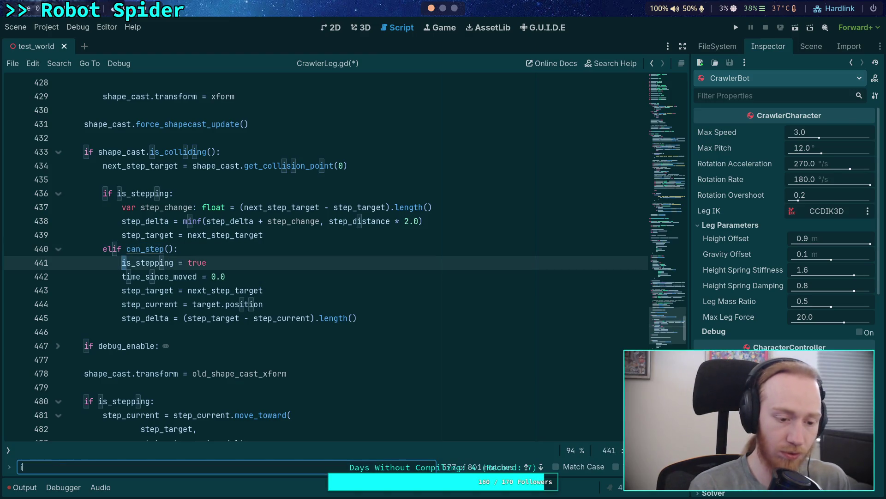
pyautogui.write('s_movi')
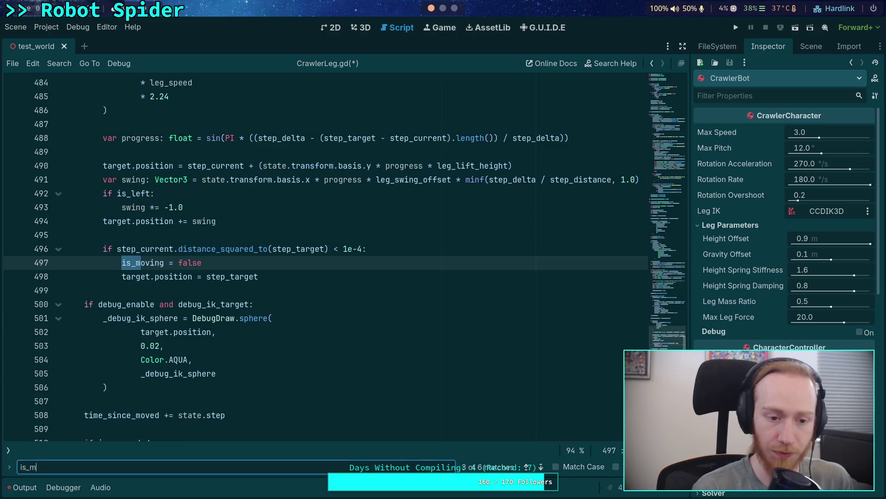
pyautogui.write('ng')
# Change line 497 to 'is_stepping = false'
pyautogui.doubleClick(152, 260)
pyautogui.write('stepp')
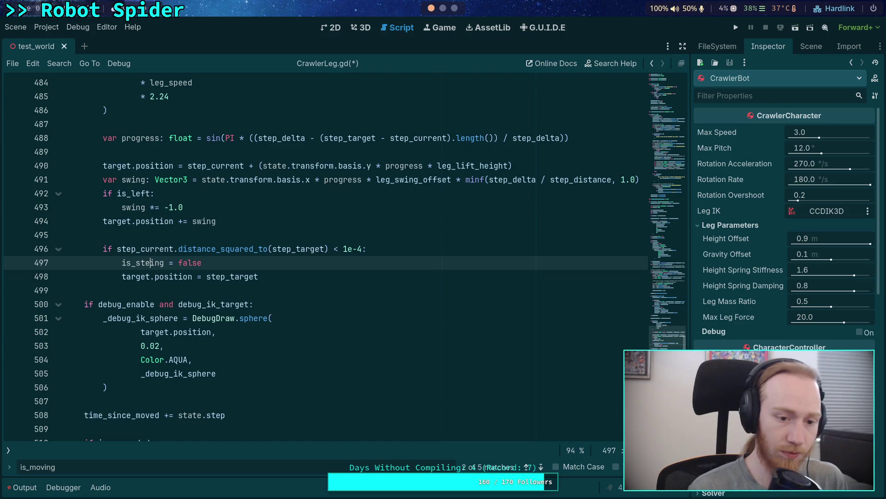
pyautogui.click(541, 467)
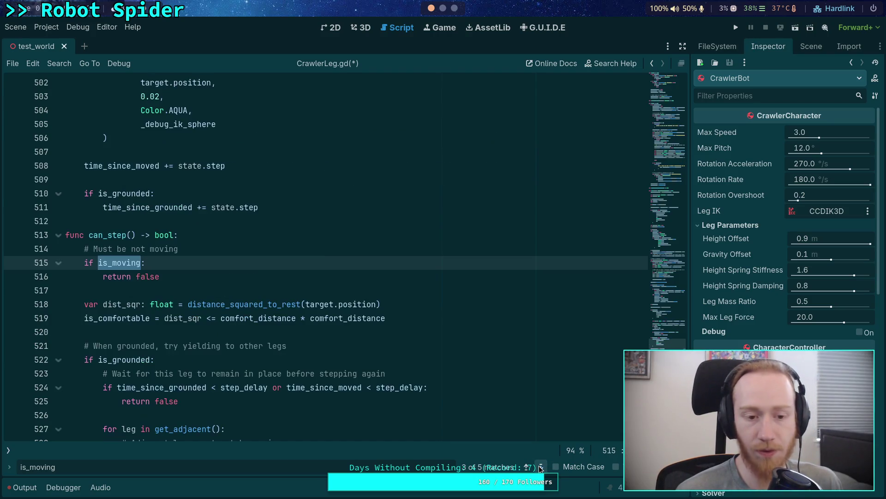
# Step through the remaining is_moving matches, adding then removing 'or already stepping' on the line 514 comment
pyautogui.click(144, 259)
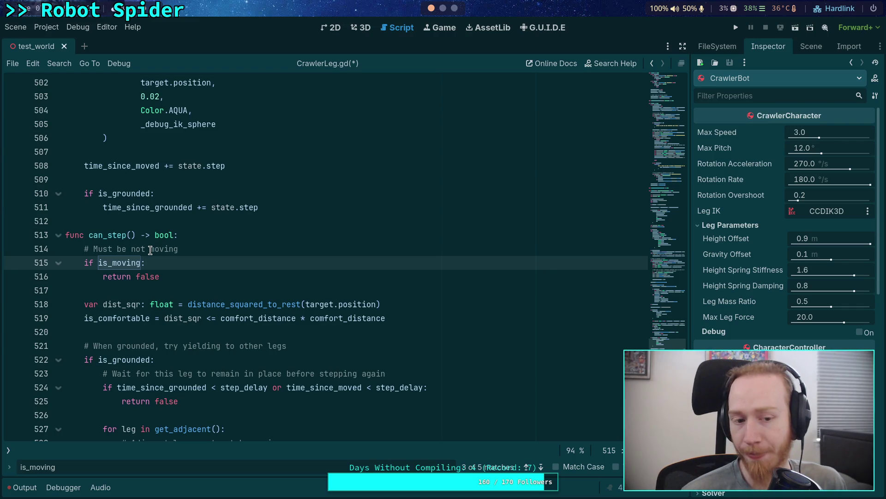
pyautogui.click(187, 249)
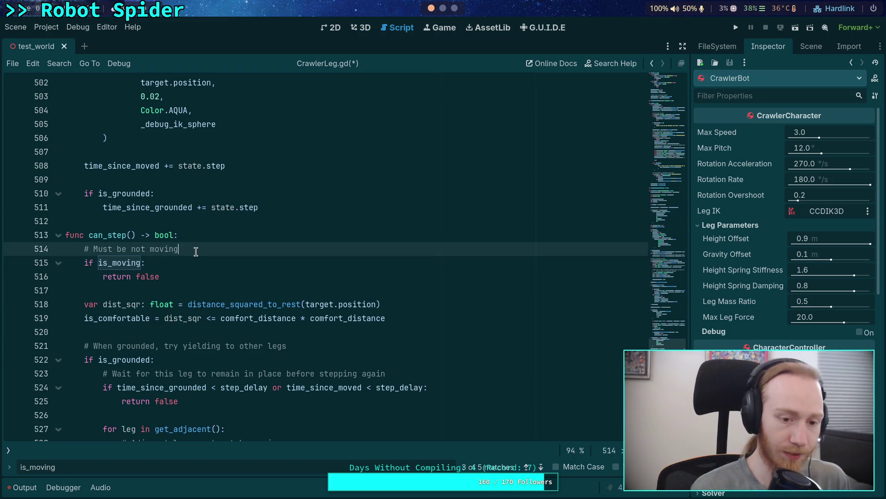
pyautogui.write('or already s')
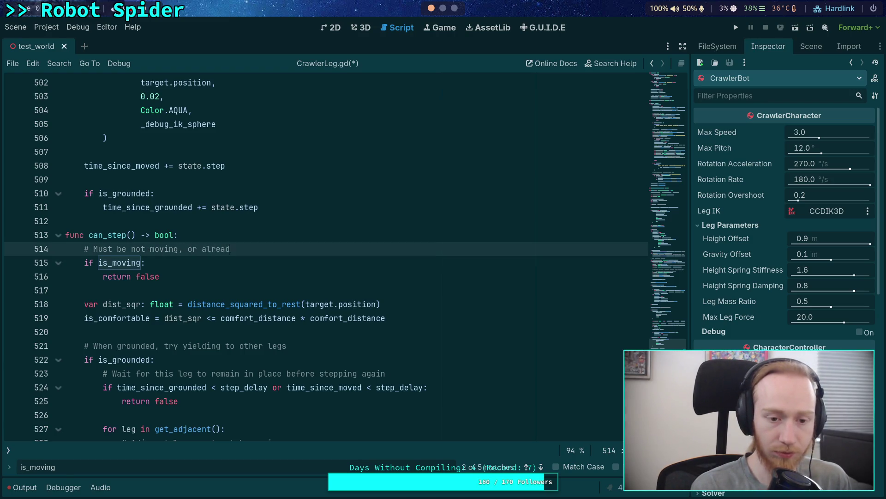
pyautogui.write('tepping')
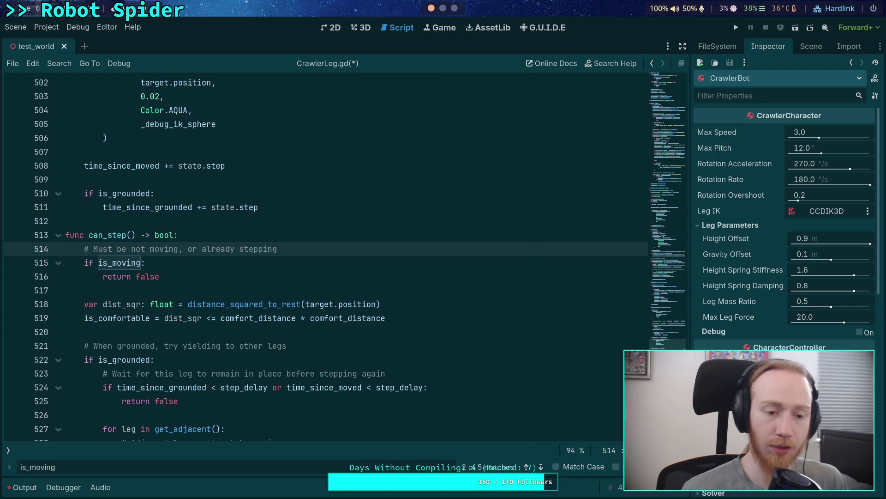
pyautogui.moveTo(179, 249); pyautogui.dragTo(303, 248)
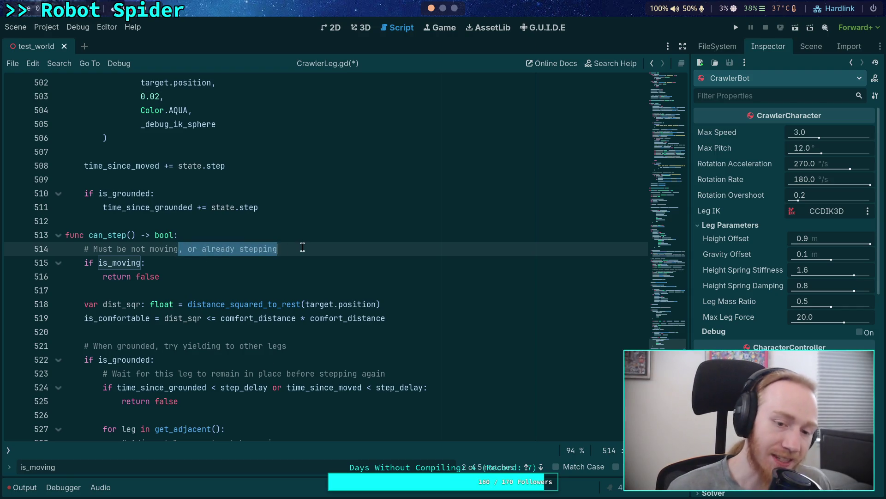
pyautogui.press('BackSpace')
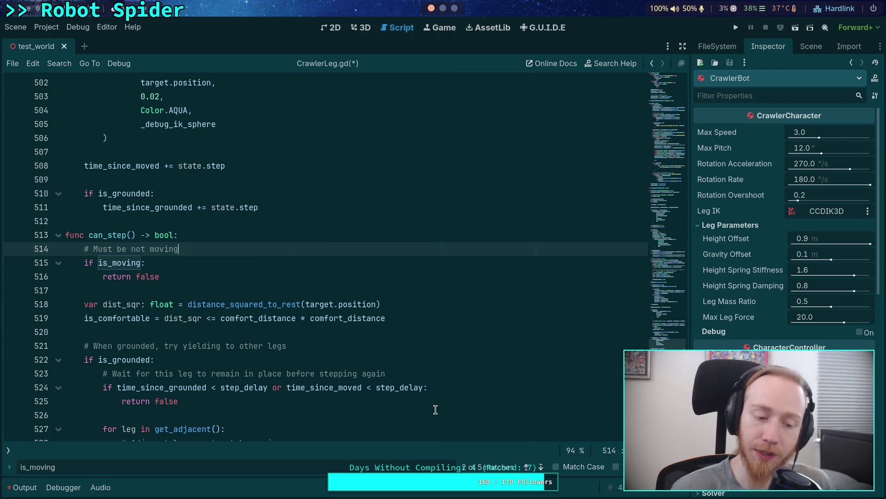
pyautogui.click(541, 468)
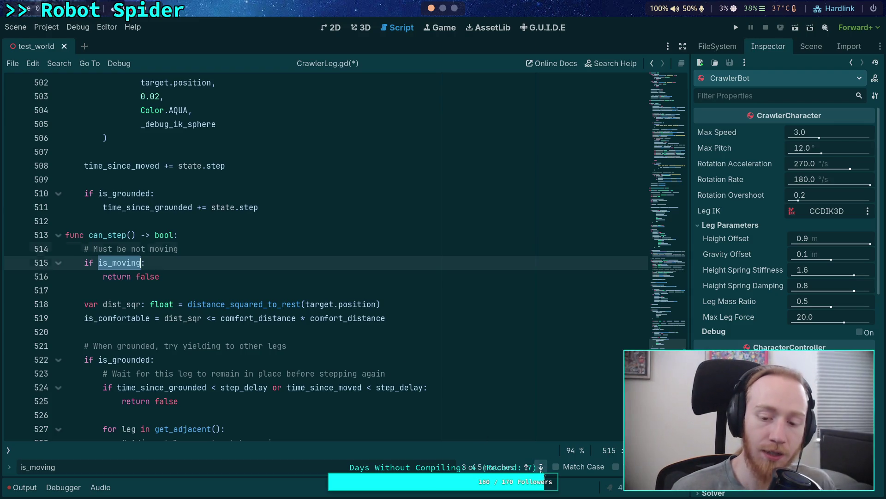
pyautogui.click(542, 468)
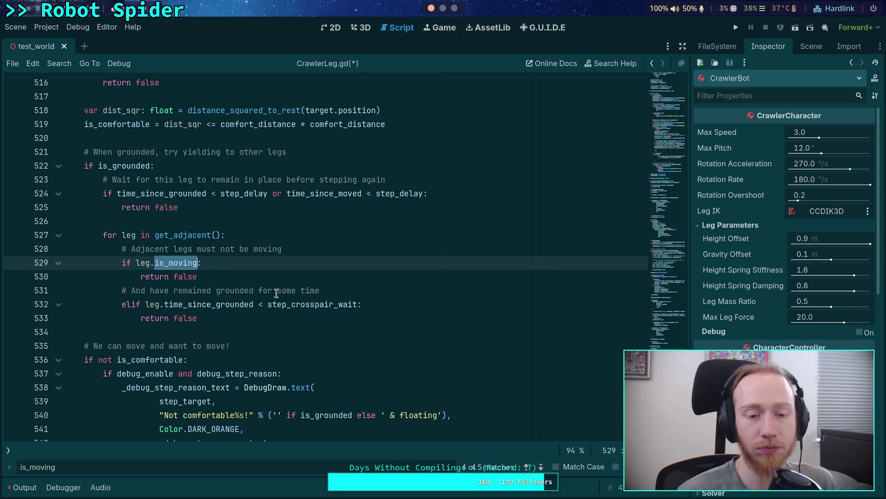
pyautogui.scroll(1, 296, 259)
# Append 'or stepping' to the adjacent-legs comment and add 'or leg.is_stepping' on line 529
pyautogui.click(318, 292)
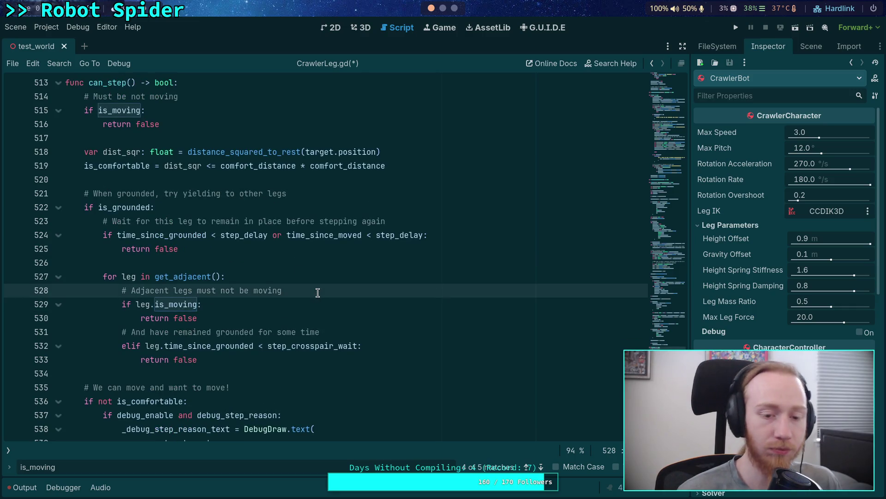
pyautogui.write('or stepping')
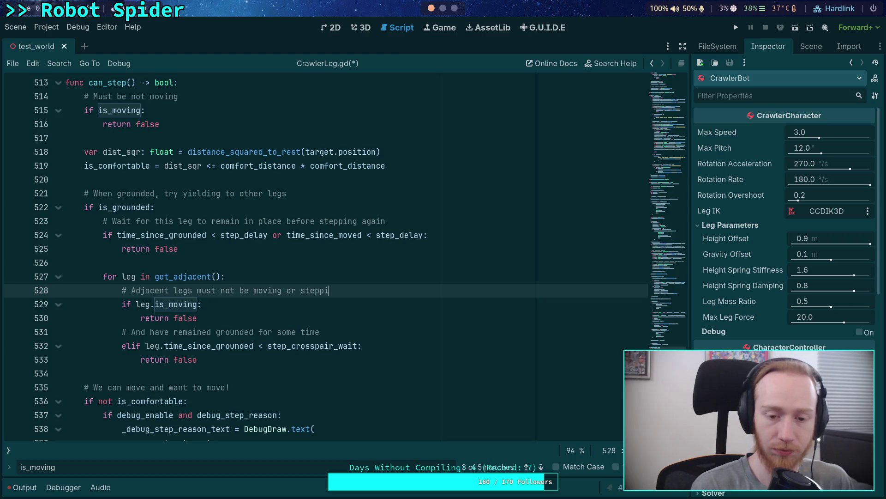
pyautogui.click(198, 304)
pyautogui.write('or l')
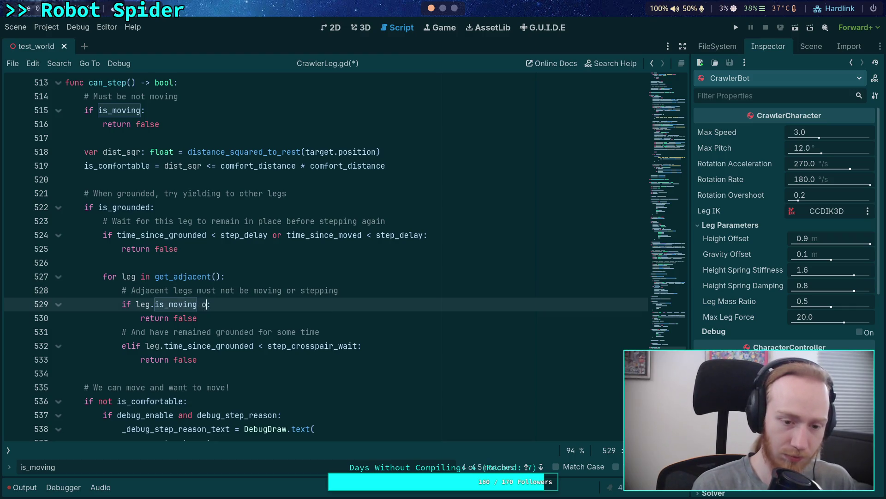
pyautogui.write('eg.is_stepp')
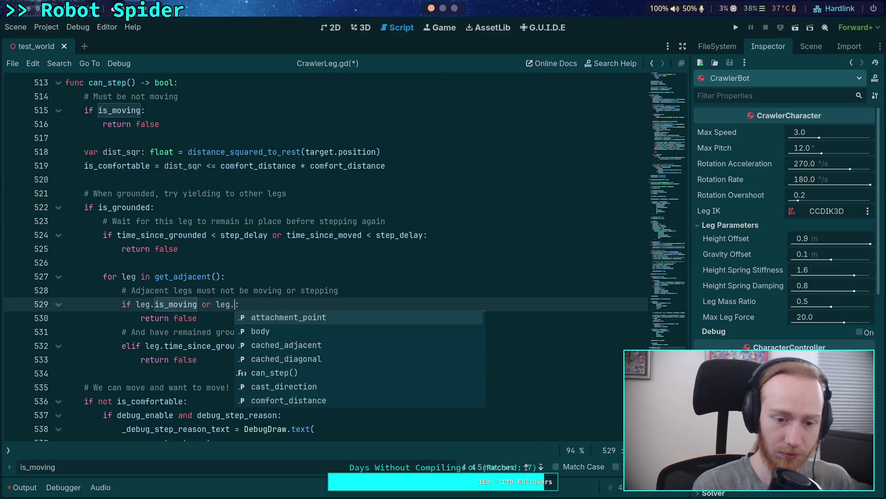
pyautogui.press('Return')
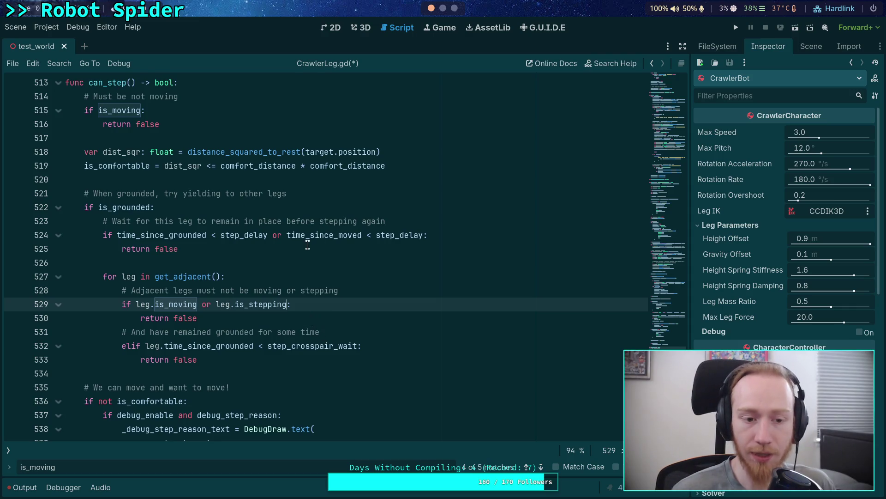
# Rename time_since_moved to time_since_stepped on line 524
pyautogui.moveTo(336, 235)
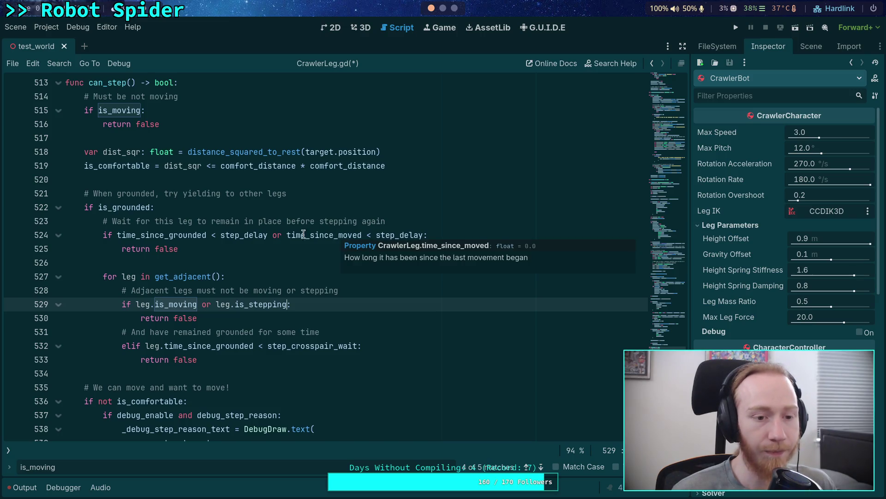
pyautogui.moveTo(339, 235); pyautogui.dragTo(364, 236)
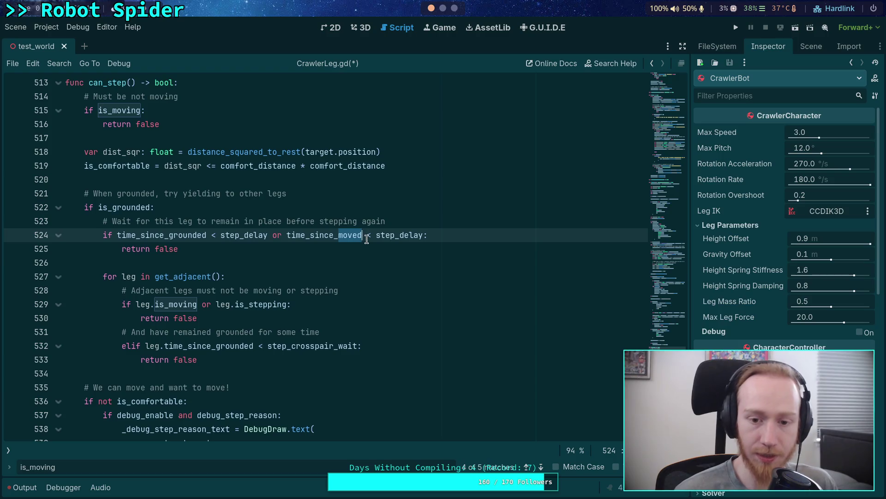
pyautogui.write('stepped')
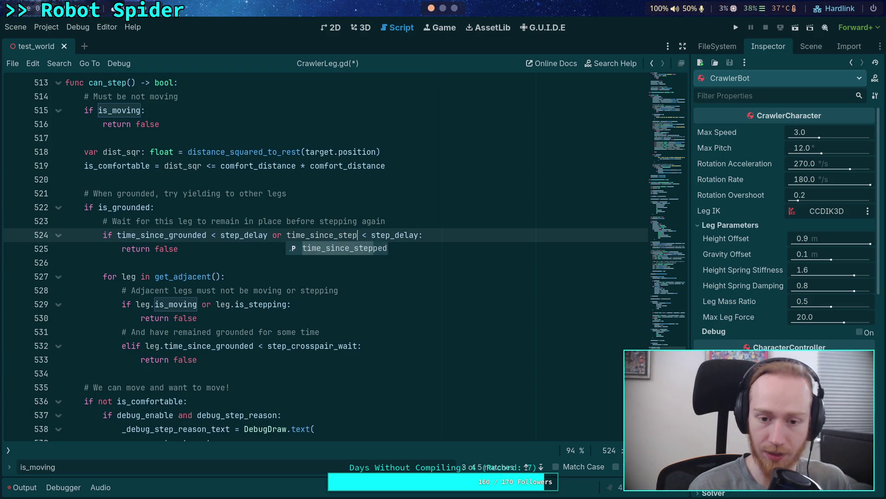
pyautogui.press('Escape')
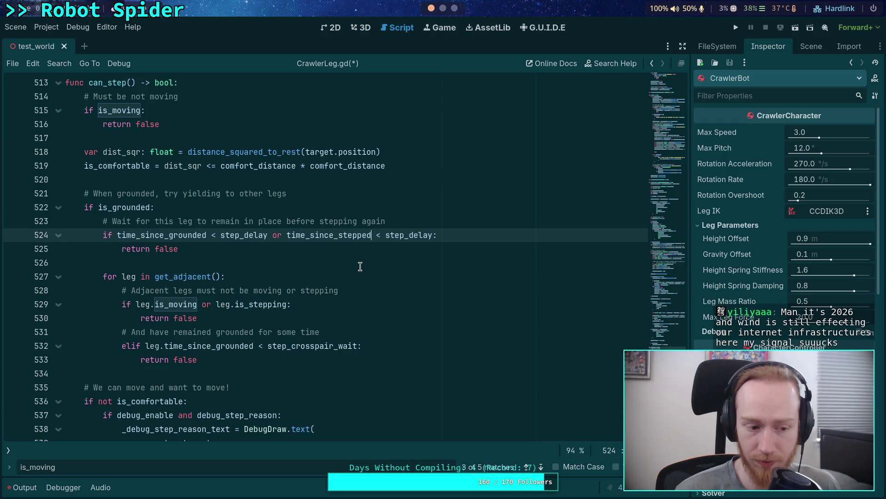
pyautogui.click(361, 267)
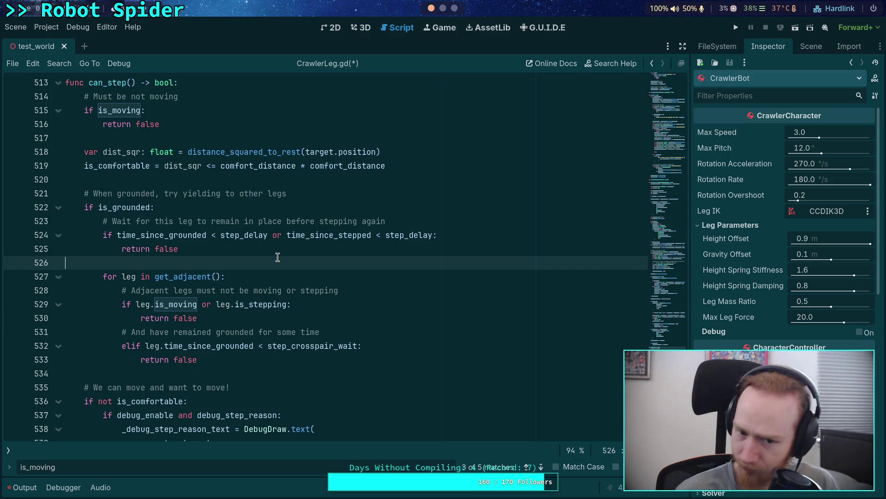
pyautogui.scroll(-1, 277, 257)
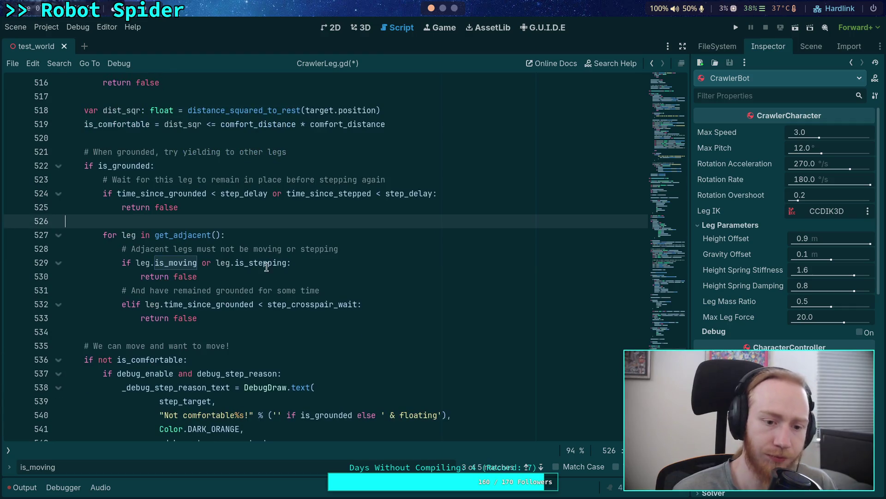
pyautogui.scroll(-4, 240, 277)
pyautogui.scroll(-5, 265, 283)
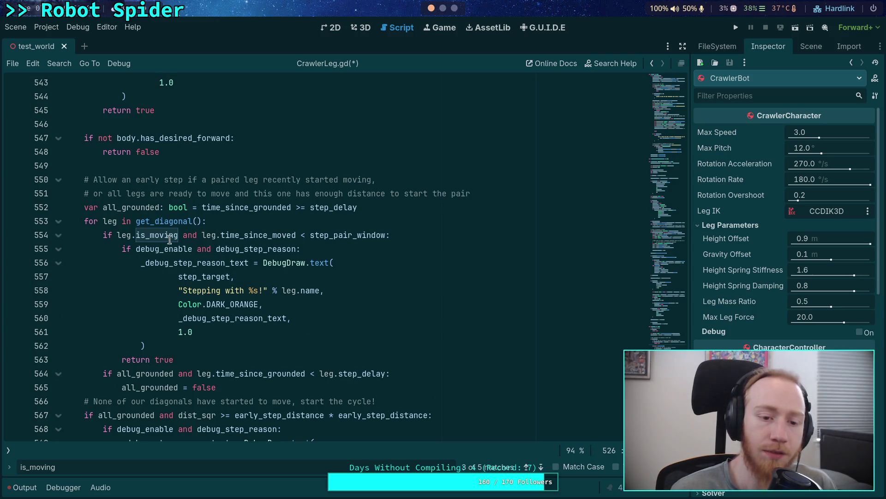
# On line 554, change time_since_moved to time_since_stepped and leg.is_moving to leg.is_stepping
pyautogui.moveTo(272, 234); pyautogui.dragTo(295, 231)
pyautogui.write('stepped')
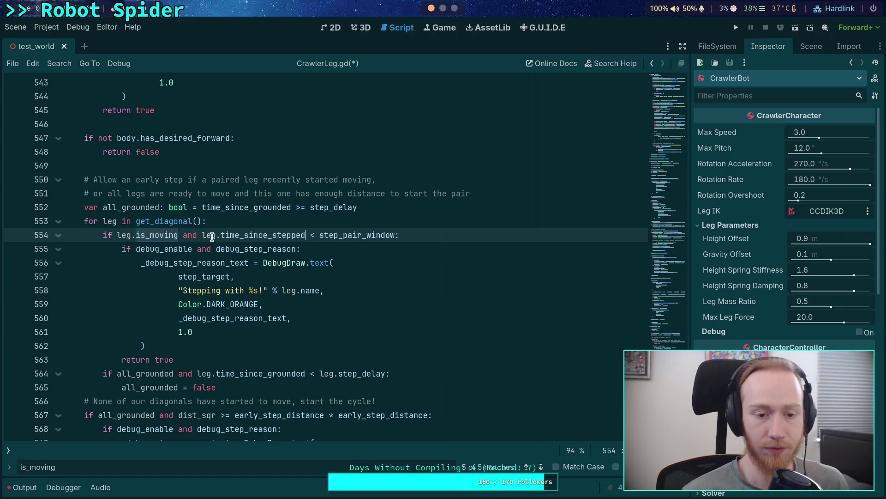
pyautogui.moveTo(149, 235); pyautogui.dragTo(179, 235)
pyautogui.write('step')
pyautogui.press('Return')
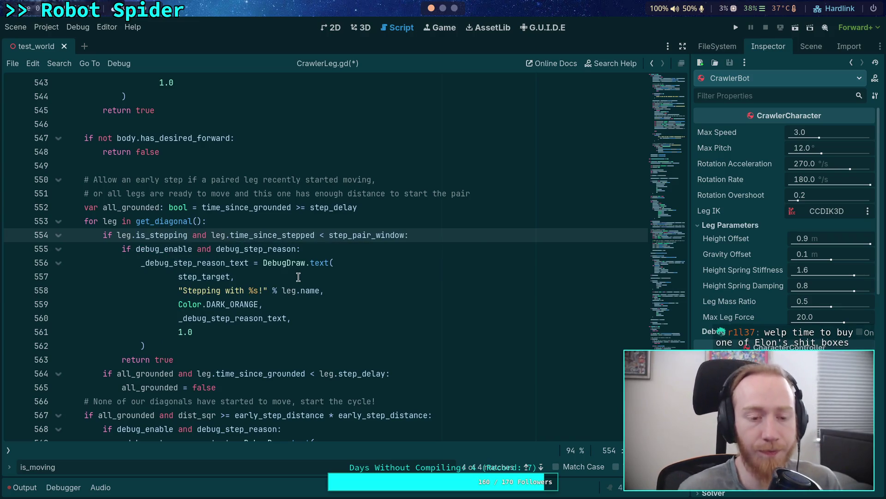
# Review the rest of can_step, including time_since_grounded and the early-step condition on line 567
pyautogui.scroll(-2, 298, 277)
pyautogui.scroll(-1, 298, 276)
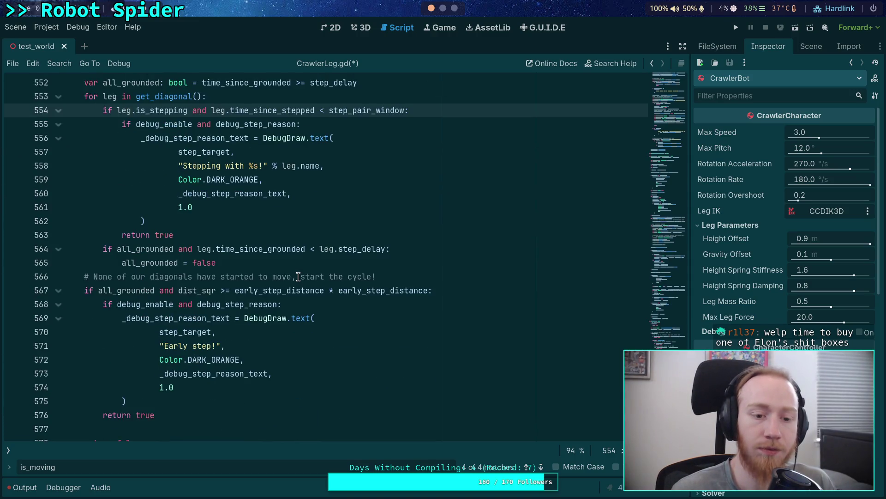
pyautogui.scroll(-1, 291, 282)
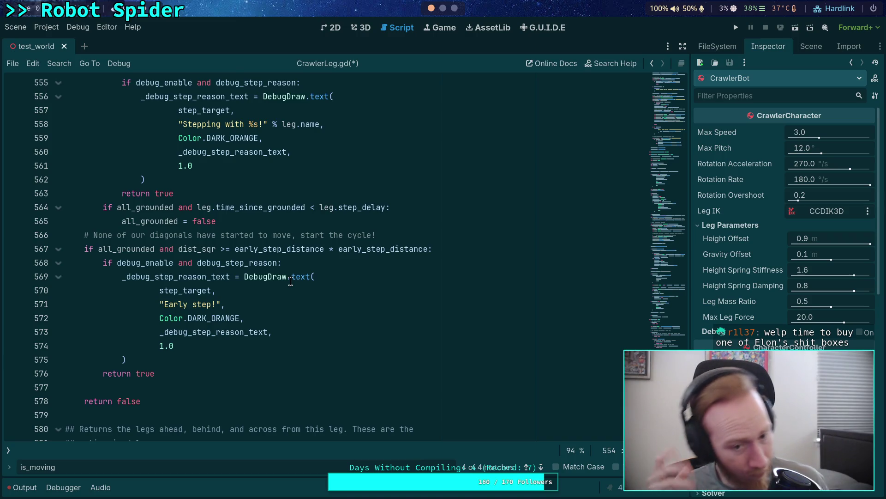
pyautogui.scroll(1, 281, 274)
pyautogui.scroll(2, 281, 273)
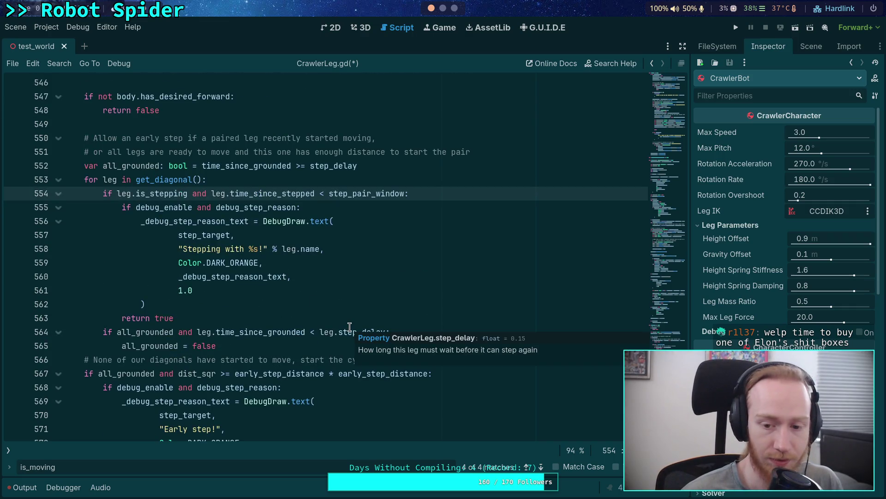
pyautogui.scroll(1, 349, 327)
pyautogui.doubleClick(261, 372)
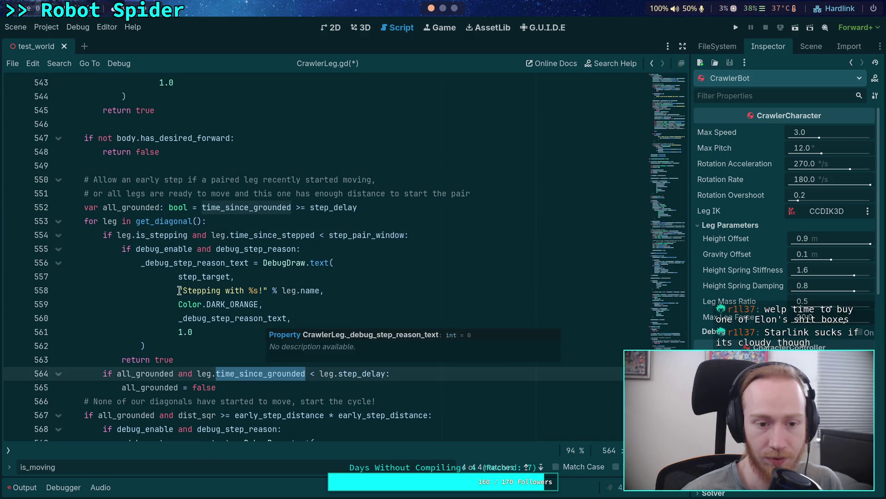
pyautogui.scroll(-2, 210, 300)
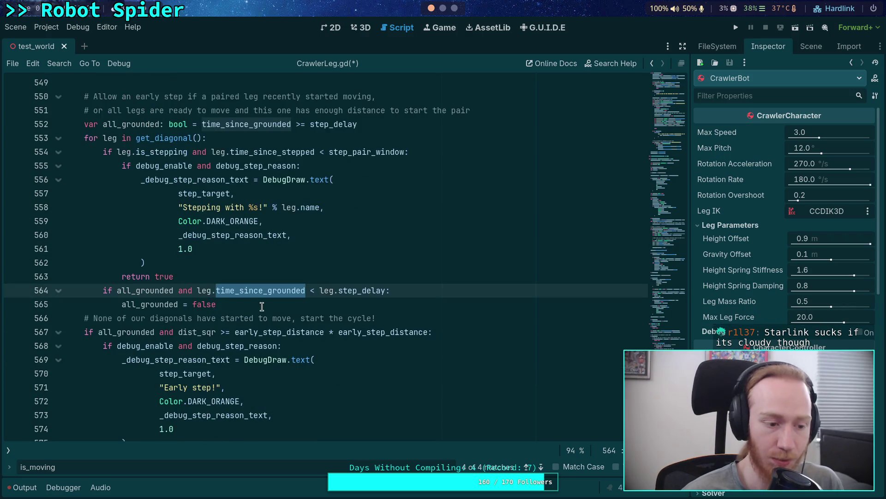
pyautogui.click(261, 331)
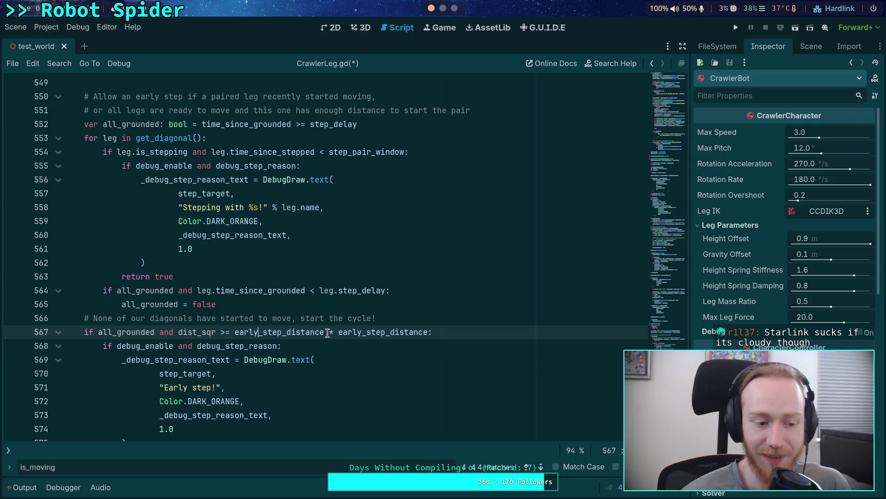
pyautogui.scroll(-1, 323, 337)
pyautogui.scroll(-2, 180, 411)
pyautogui.click(167, 347)
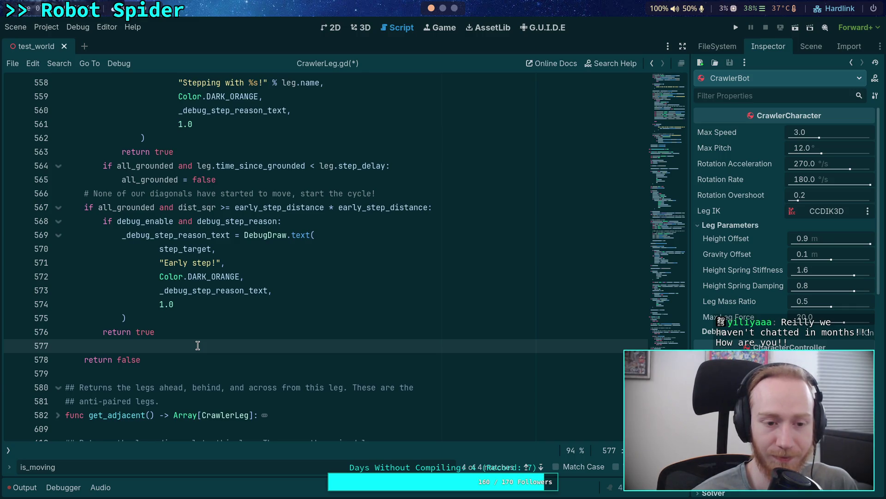
pyautogui.scroll(1, 198, 345)
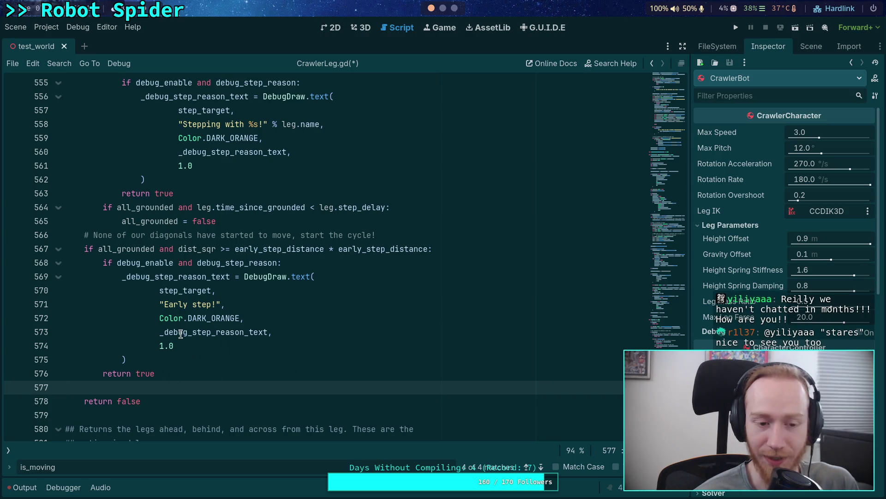
pyautogui.doubleClick(127, 249)
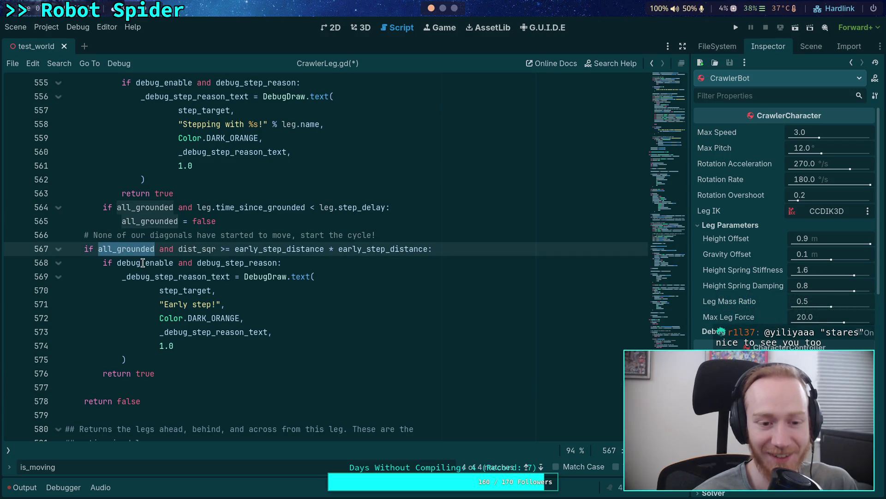
pyautogui.click(194, 388)
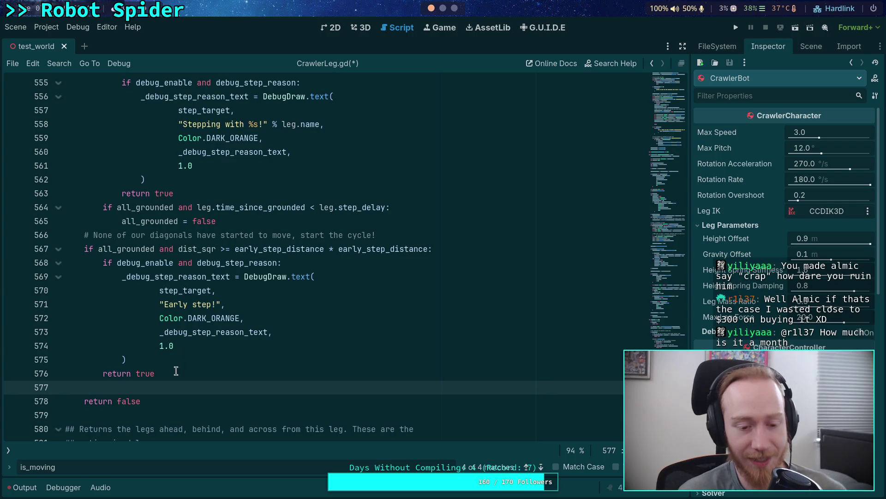
pyautogui.click(158, 387)
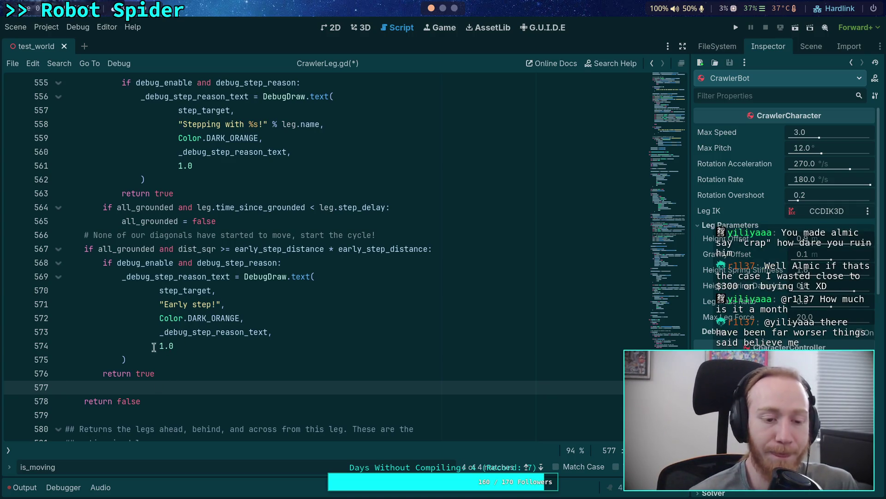
pyautogui.scroll(2, 150, 353)
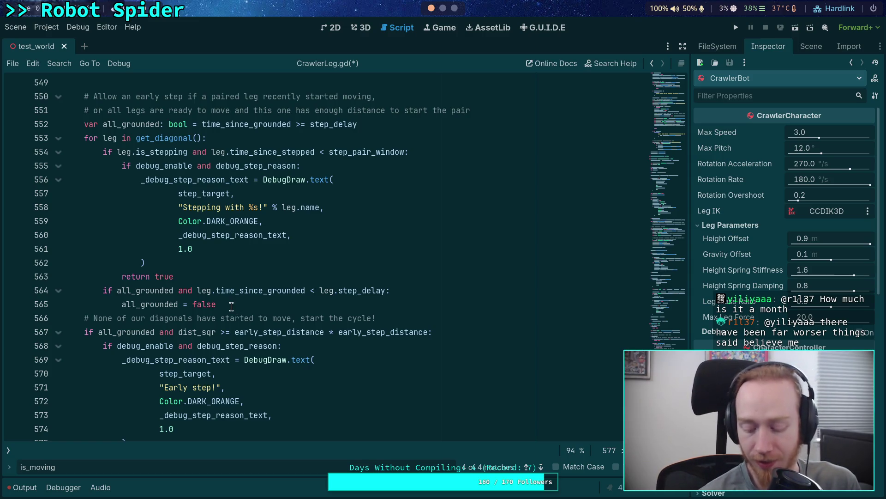
pyautogui.click(223, 277)
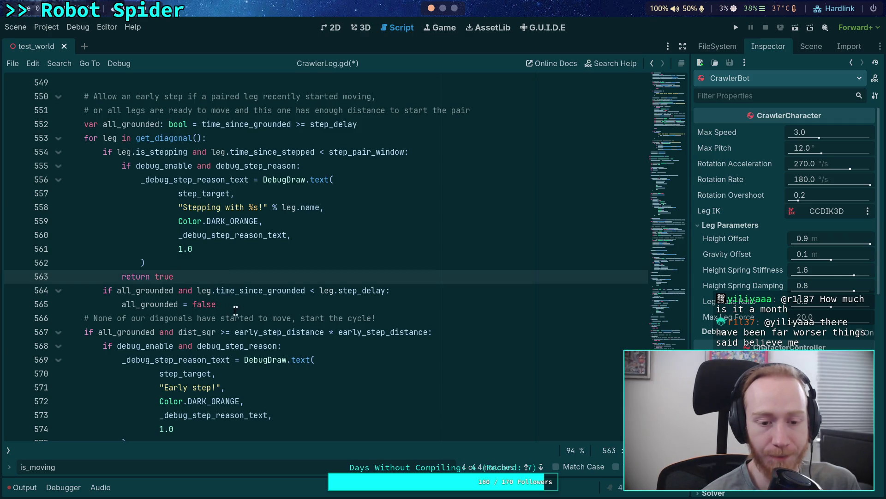
pyautogui.click(400, 318)
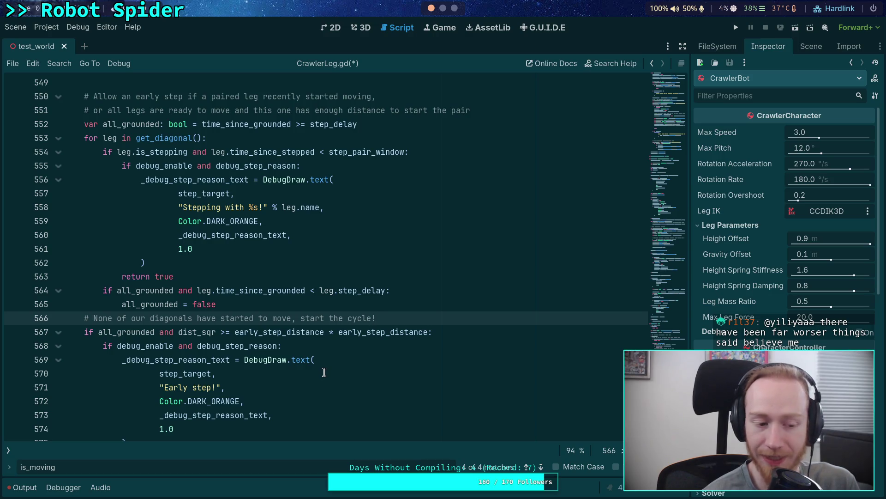
# Close the is_moving find bar and look over the can_step function
pyautogui.scroll(4, 324, 372)
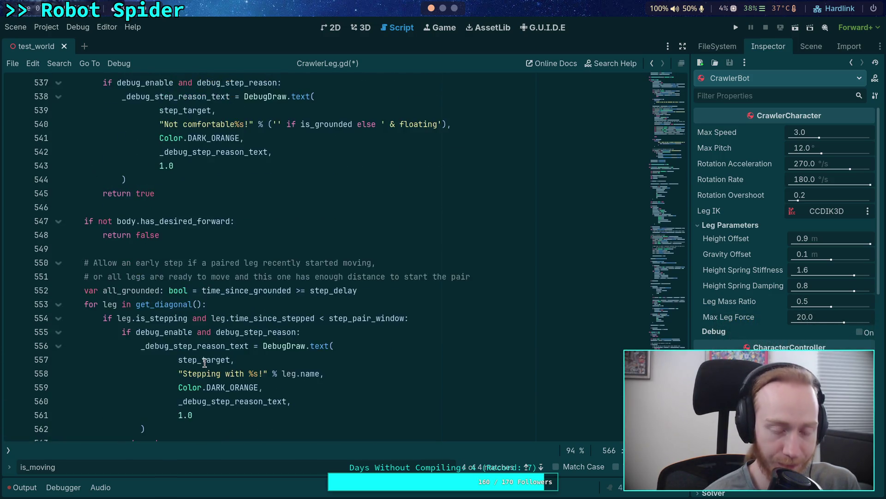
pyautogui.scroll(1, 205, 363)
pyautogui.click(214, 289)
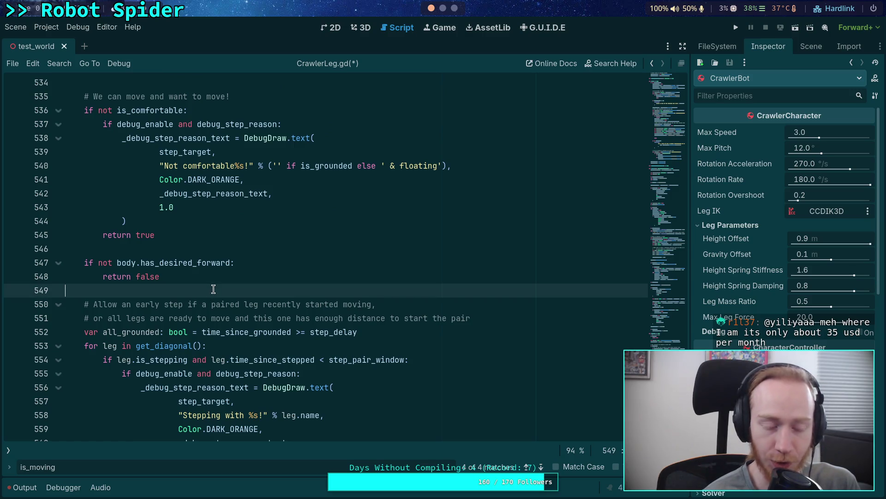
pyautogui.scroll(3, 213, 289)
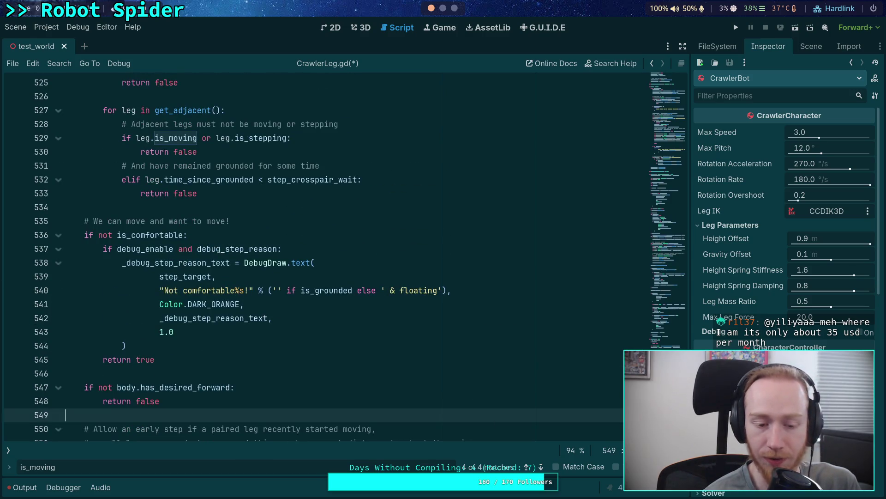
pyautogui.press('Escape')
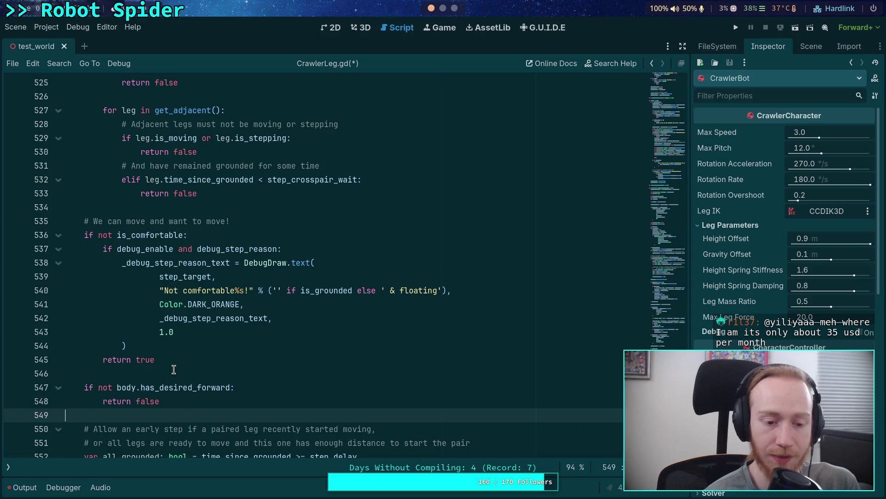
pyautogui.click(174, 370)
pyautogui.scroll(3, 212, 369)
pyautogui.click(183, 332)
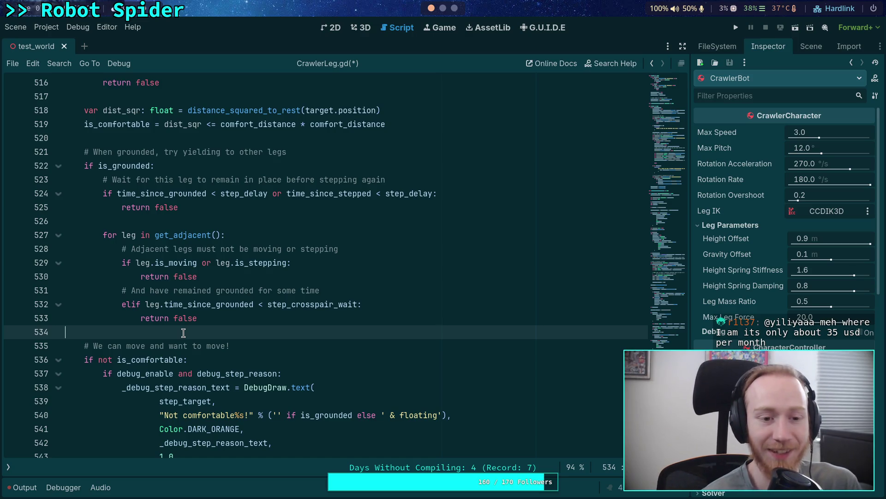
pyautogui.scroll(2, 184, 319)
pyautogui.click(148, 302)
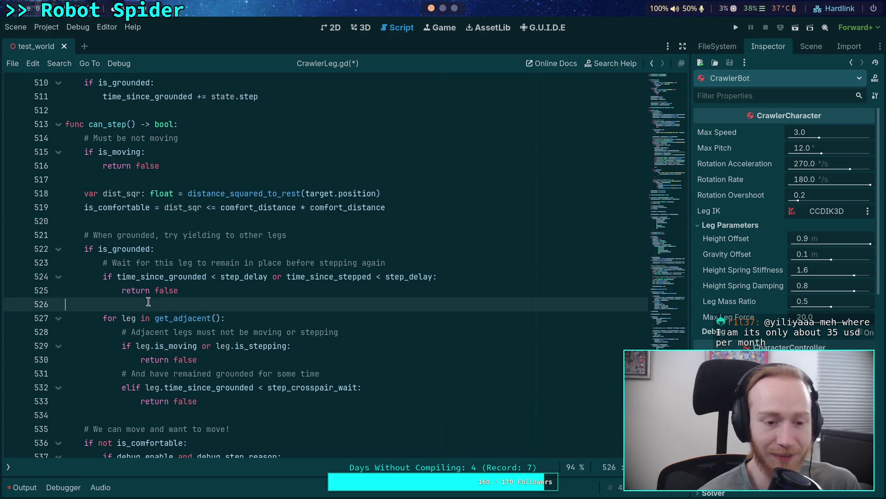
pyautogui.scroll(2, 148, 302)
# Search is_moving to reach the elif is_stepping branch at line 341 in update()
pyautogui.scroll(-6, 148, 302)
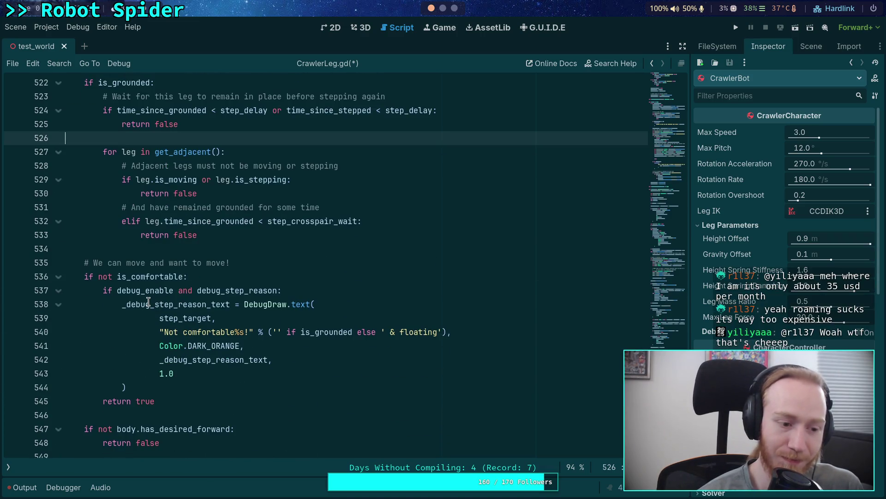
pyautogui.scroll(-3, 148, 301)
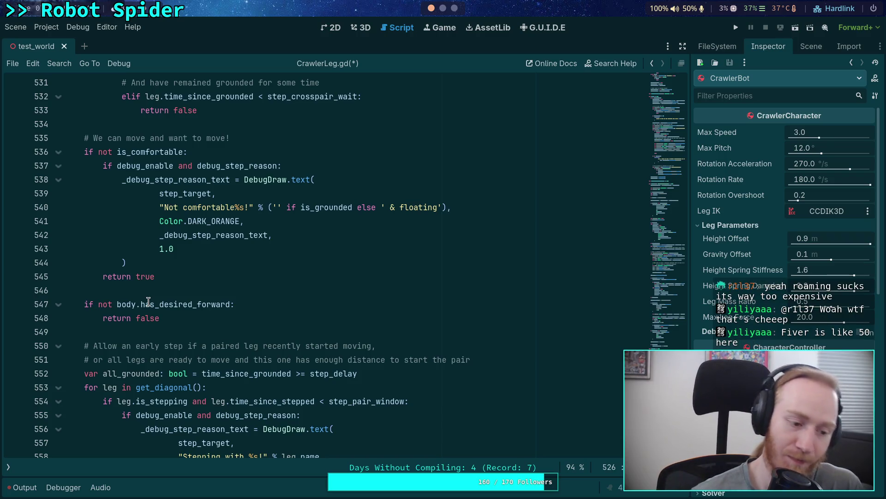
pyautogui.click(149, 332)
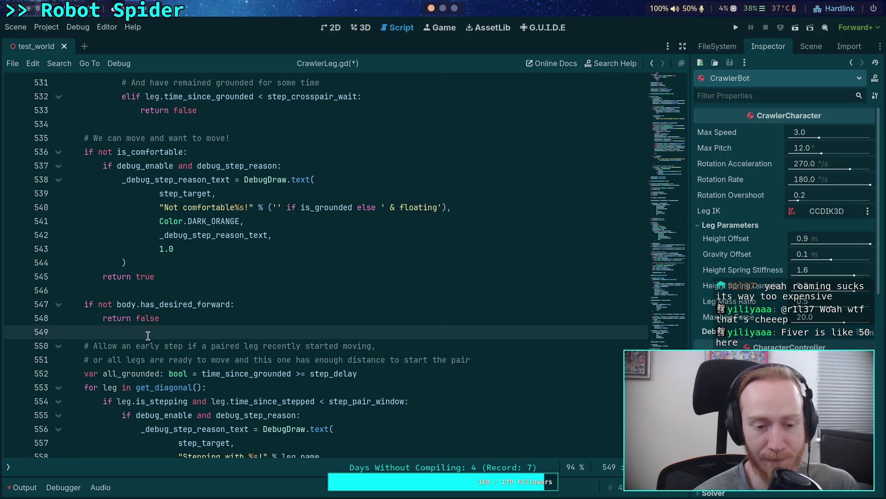
pyautogui.scroll(-3, 148, 335)
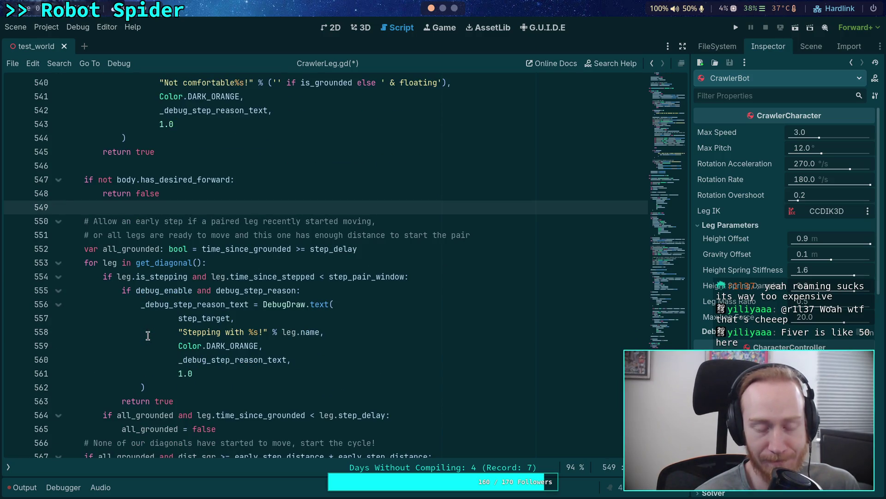
pyautogui.hotkey('ctrl', 'f')
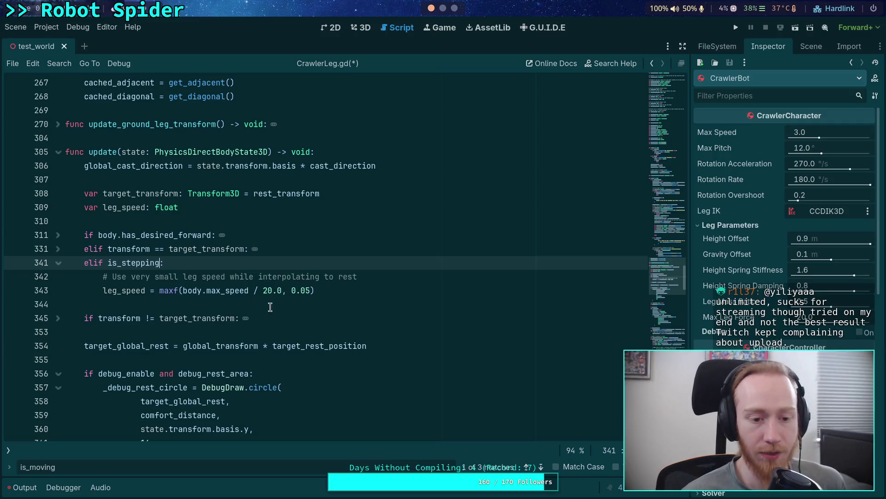
# Add '# TODO: is_moving uses a faster speed (like recovery actions)' below line 343, then find next is_moving
pyautogui.click(392, 294)
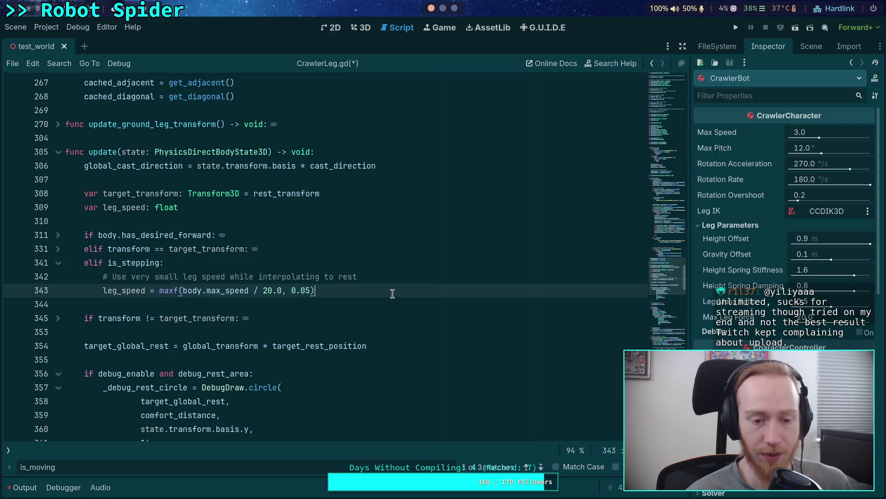
pyautogui.press('Return')
pyautogui.press('BackSpace')
pyautogui.write('# ')
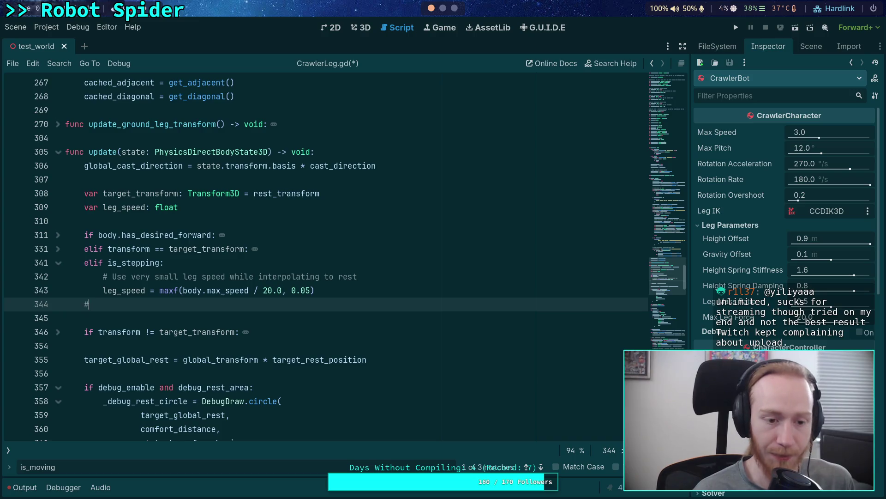
pyautogui.write('TODO: is_mo')
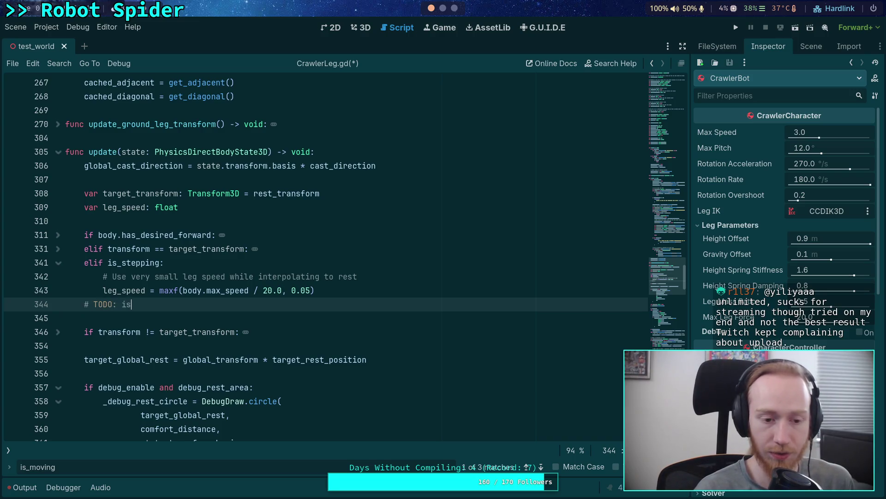
pyautogui.write('ving us')
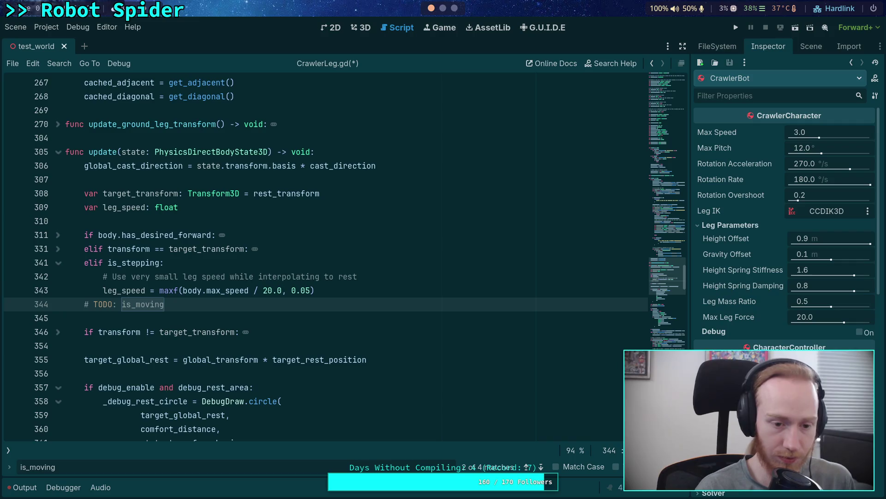
pyautogui.write('es a faste')
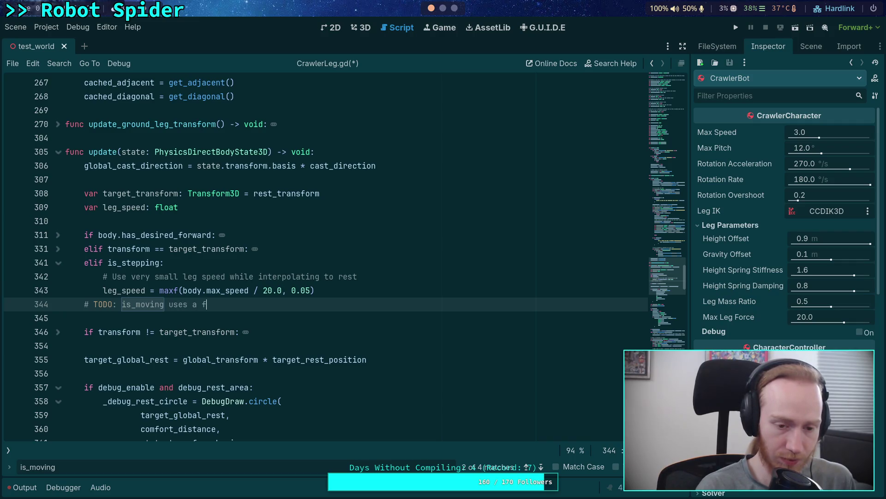
pyautogui.write('r speed ')
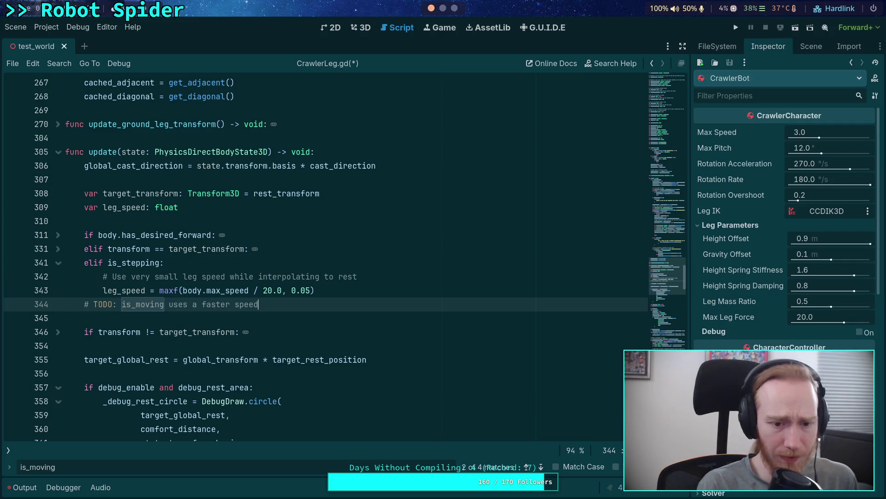
pyautogui.write('(like recovery actions)')
pyautogui.click(303, 321)
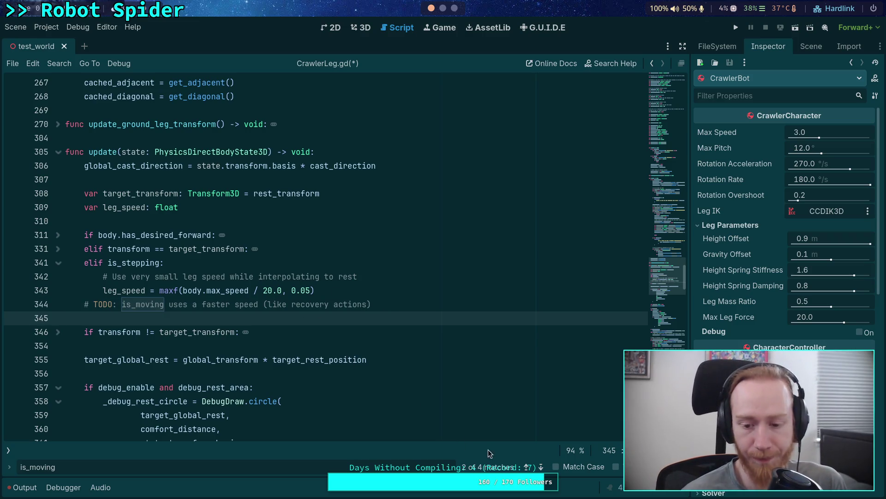
pyautogui.click(542, 468)
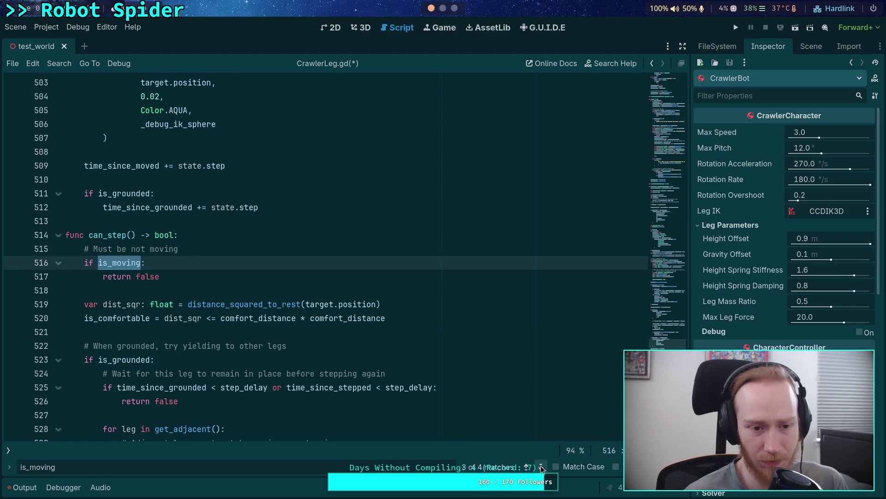
pyautogui.click(541, 468)
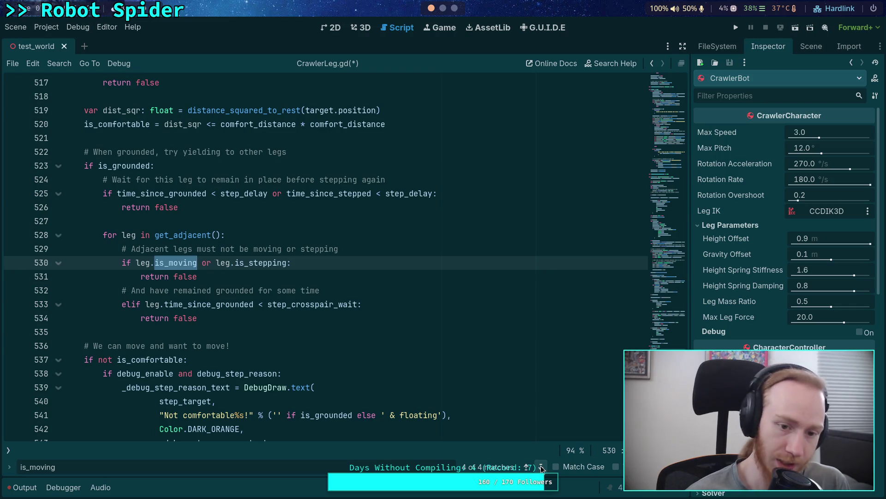
pyautogui.click(541, 468)
pyautogui.click(542, 468)
pyautogui.click(541, 468)
pyautogui.click(541, 467)
pyautogui.click(541, 467)
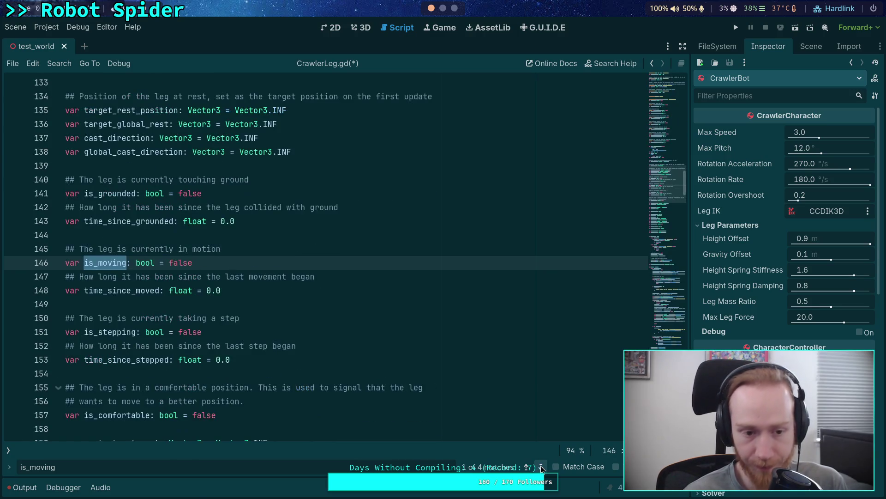
pyautogui.scroll(-20, 397, 400)
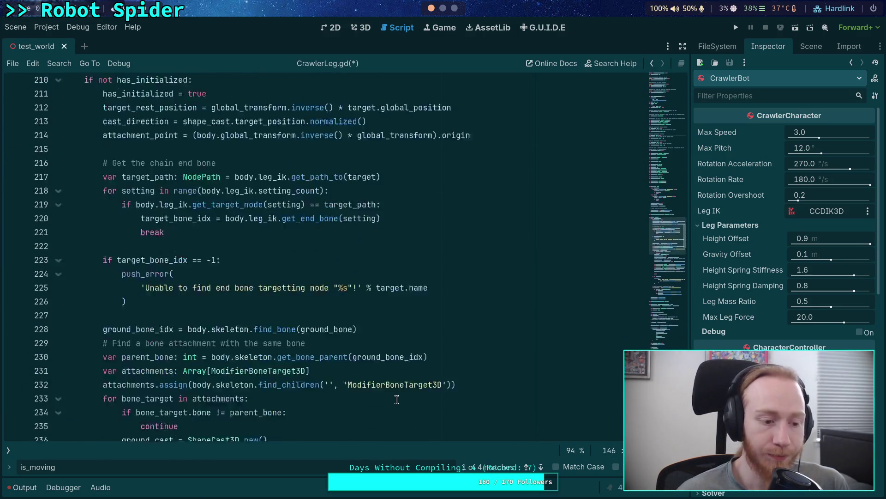
pyautogui.scroll(-5, 397, 400)
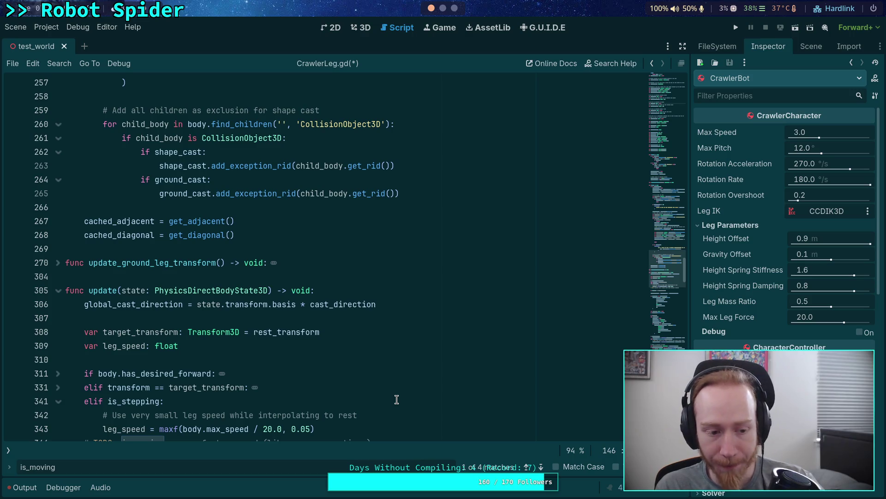
pyautogui.scroll(-10, 396, 400)
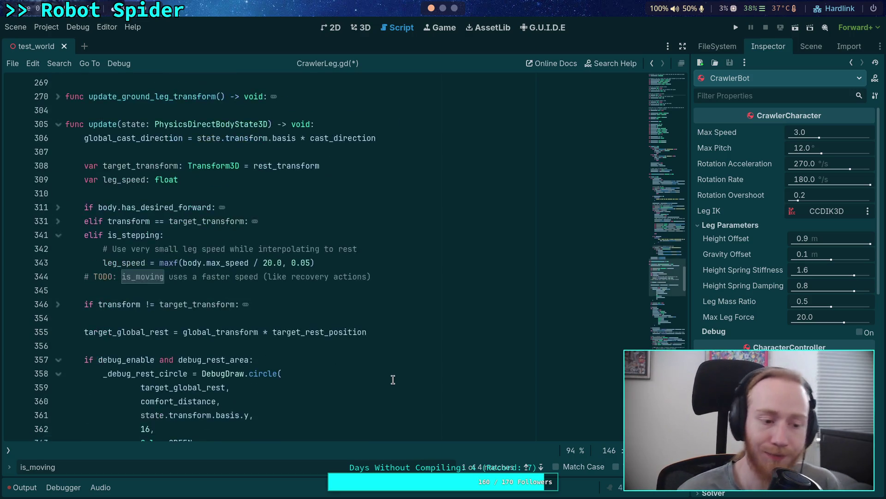
pyautogui.click(184, 332)
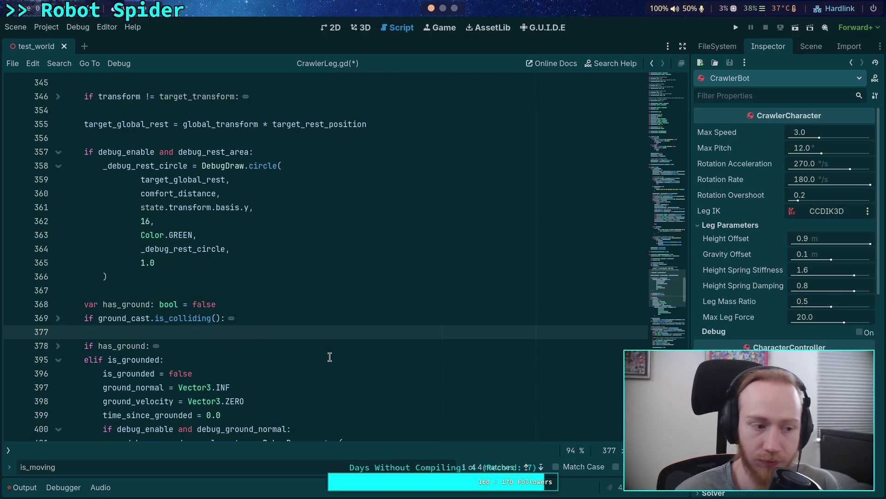
pyautogui.scroll(-8, 325, 352)
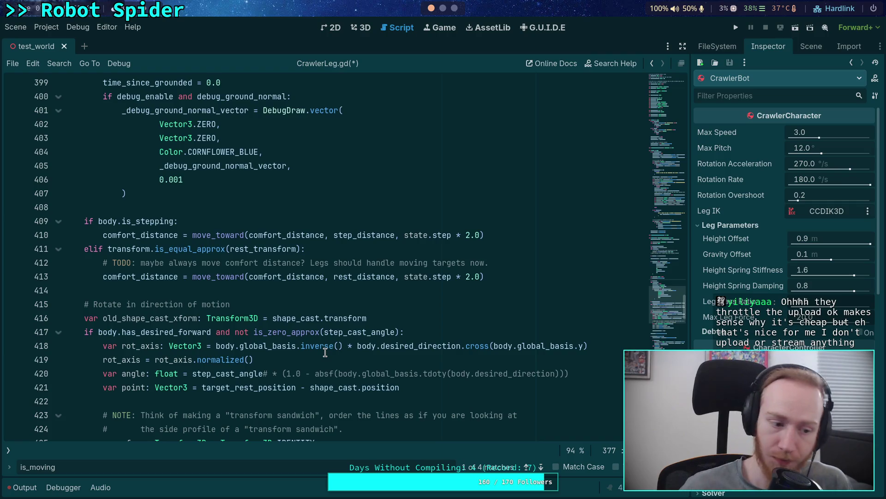
pyautogui.click(261, 291)
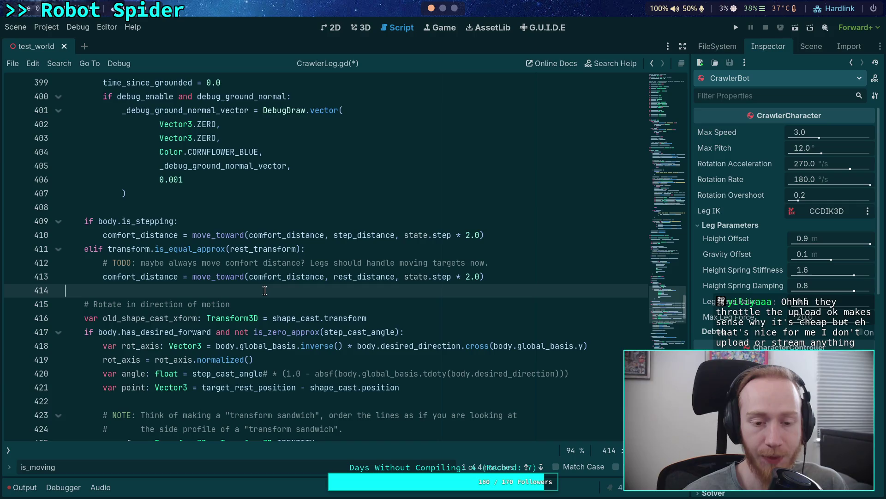
pyautogui.scroll(-3, 265, 290)
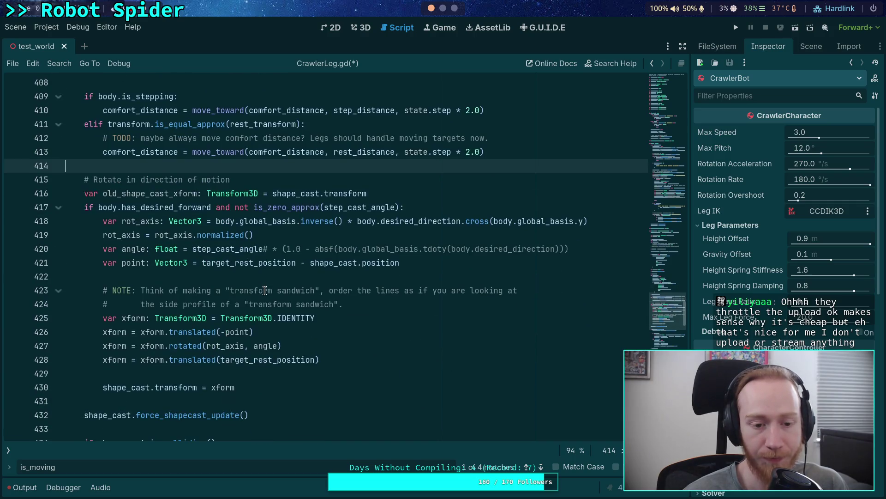
pyautogui.click(263, 280)
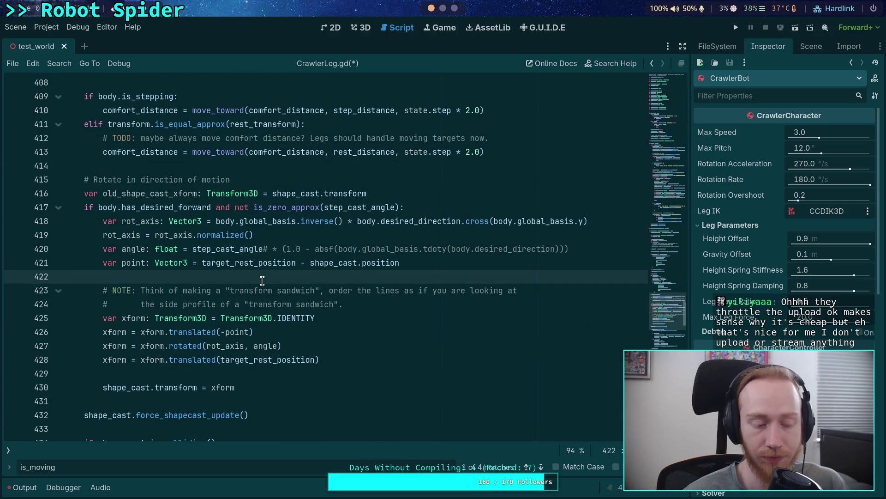
pyautogui.scroll(-2, 263, 280)
pyautogui.click(254, 288)
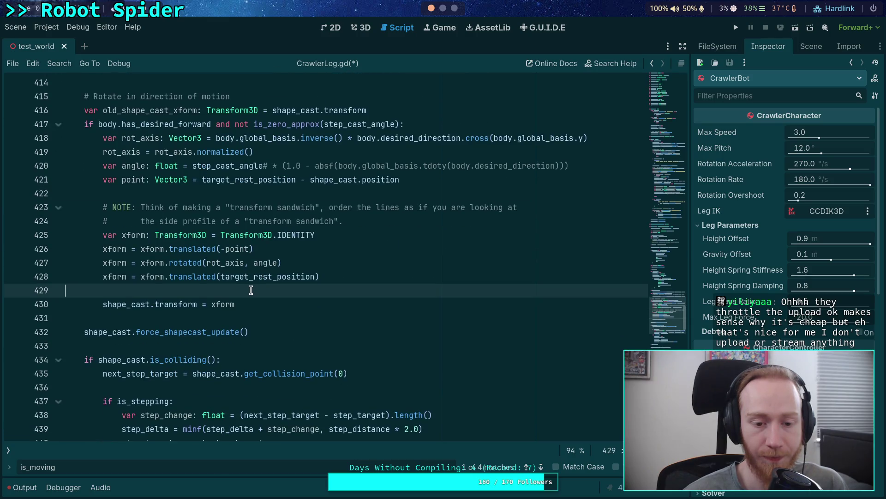
pyautogui.click(211, 317)
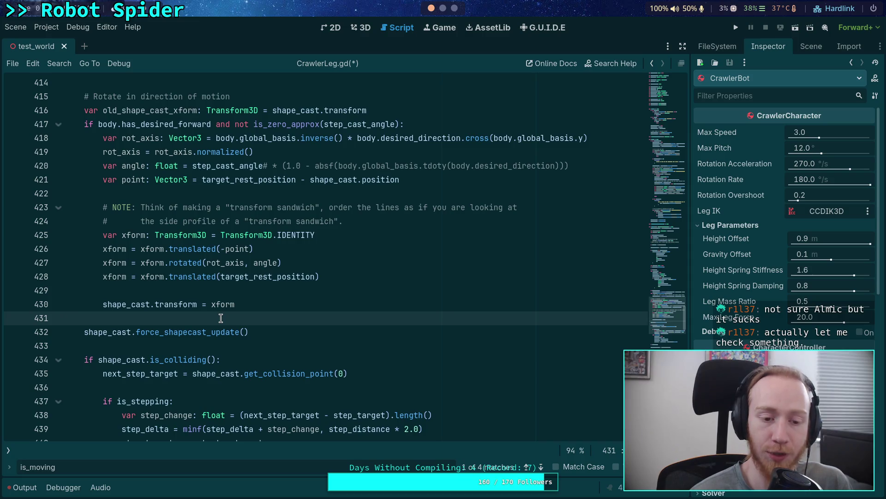
pyautogui.click(189, 345)
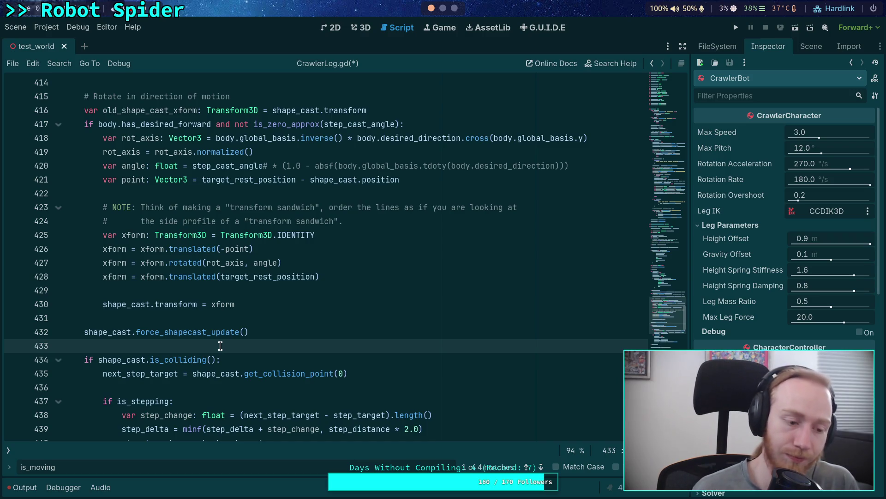
pyautogui.scroll(-2, 220, 345)
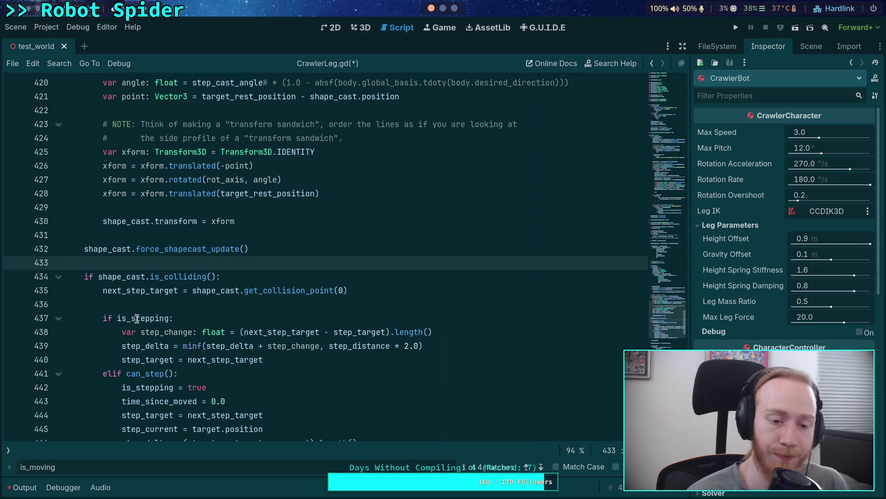
pyautogui.click(172, 304)
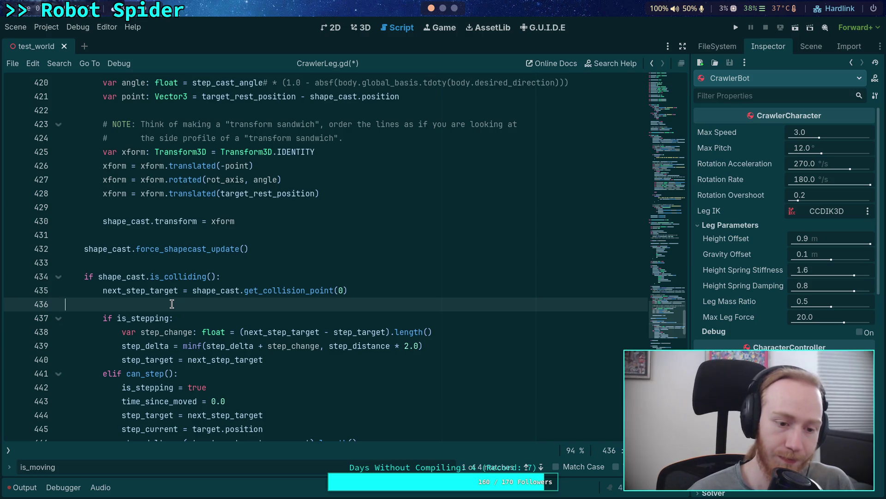
pyautogui.scroll(-5, 172, 304)
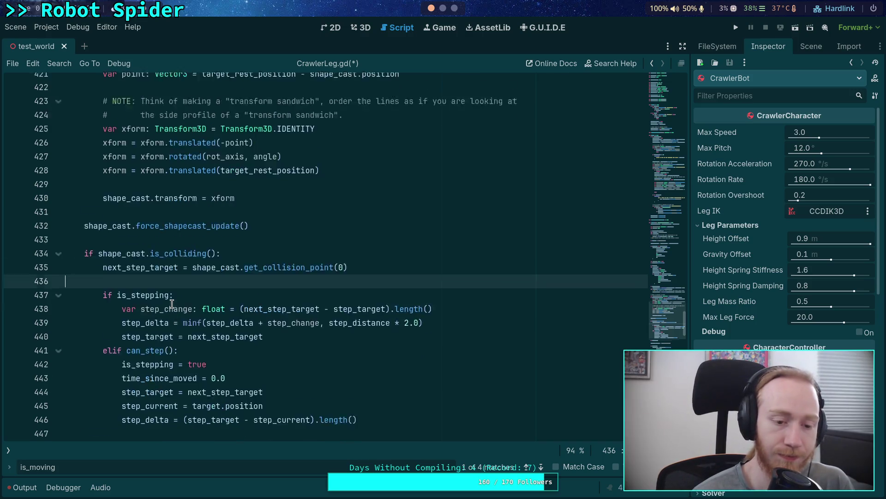
pyautogui.click(58, 263)
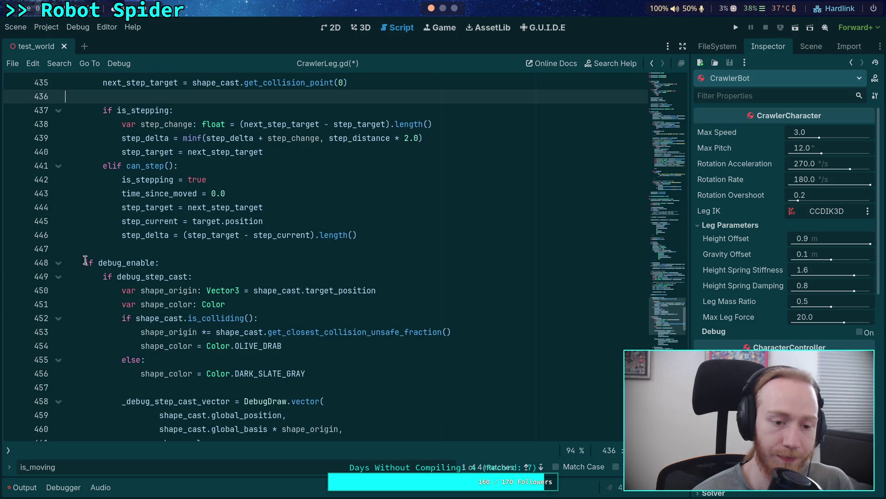
pyautogui.click(59, 262)
pyautogui.click(105, 250)
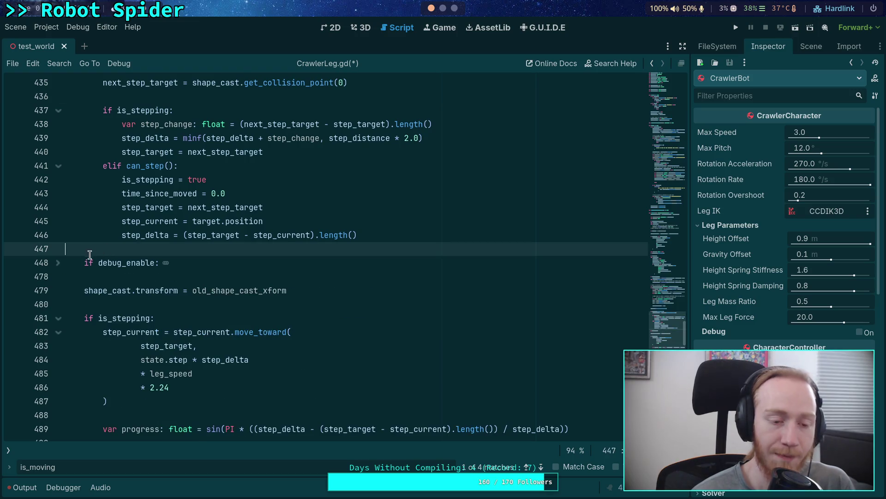
# Expand and refold the debug_enable block, then return to the is_stepping movement code
pyautogui.click(59, 263)
pyautogui.click(59, 263)
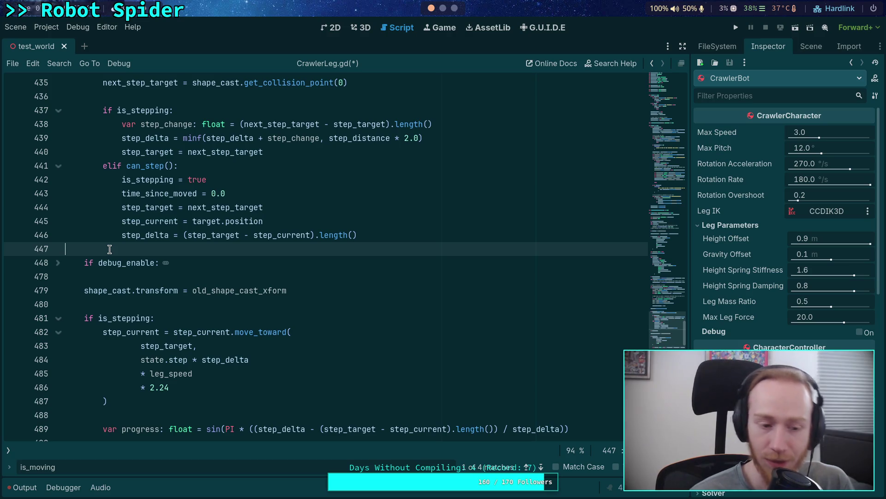
pyautogui.click(73, 275)
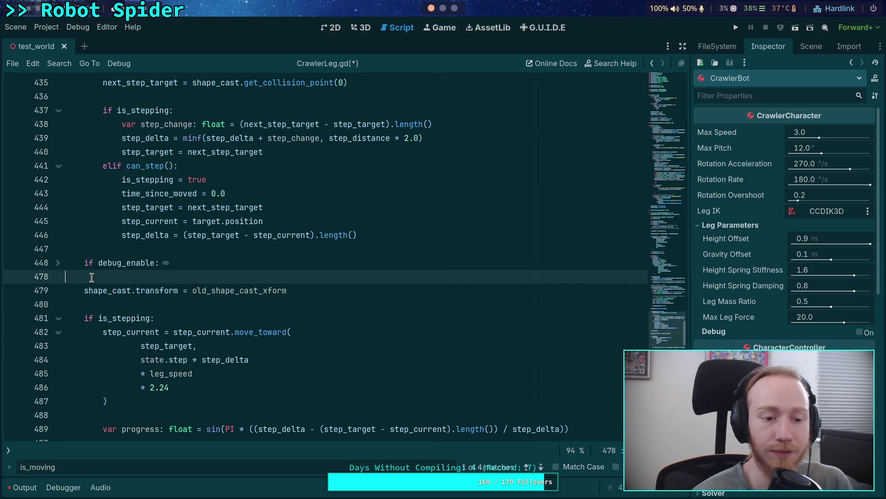
pyautogui.click(118, 301)
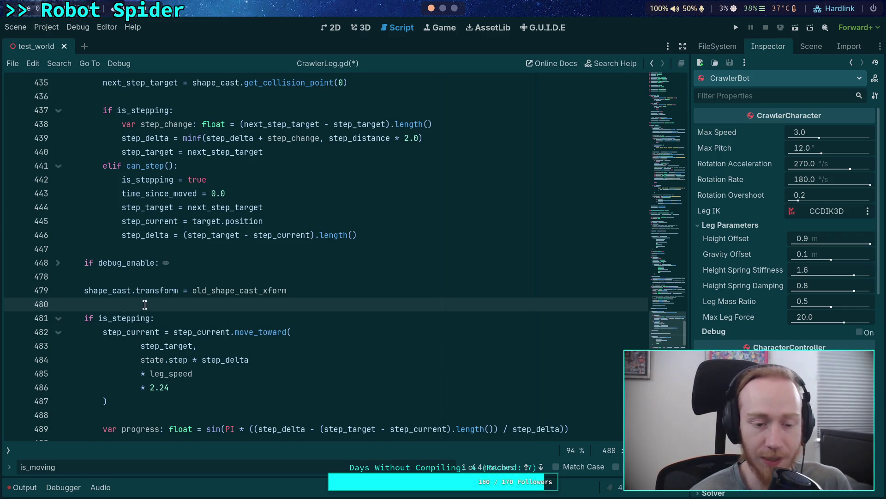
# Find where time_since_moved is accumulated and open a new line 510 beneath it
pyautogui.scroll(-2, 150, 303)
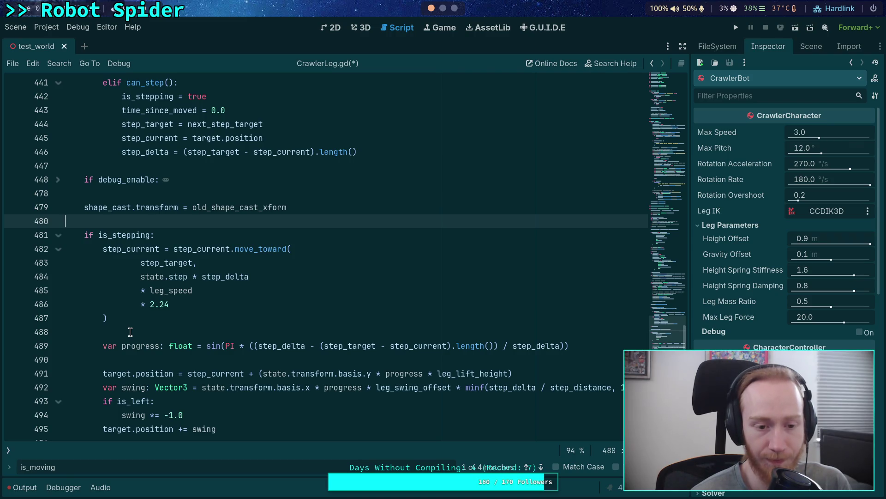
pyautogui.scroll(-4, 130, 332)
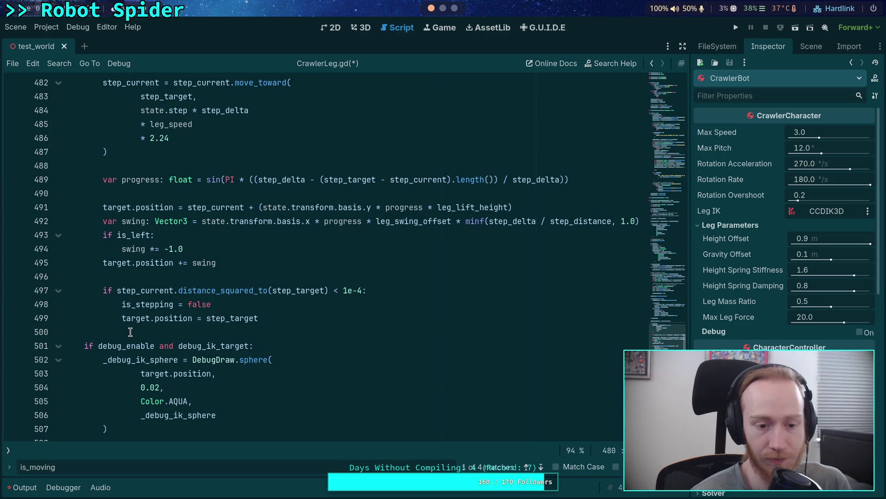
pyautogui.scroll(-1, 130, 332)
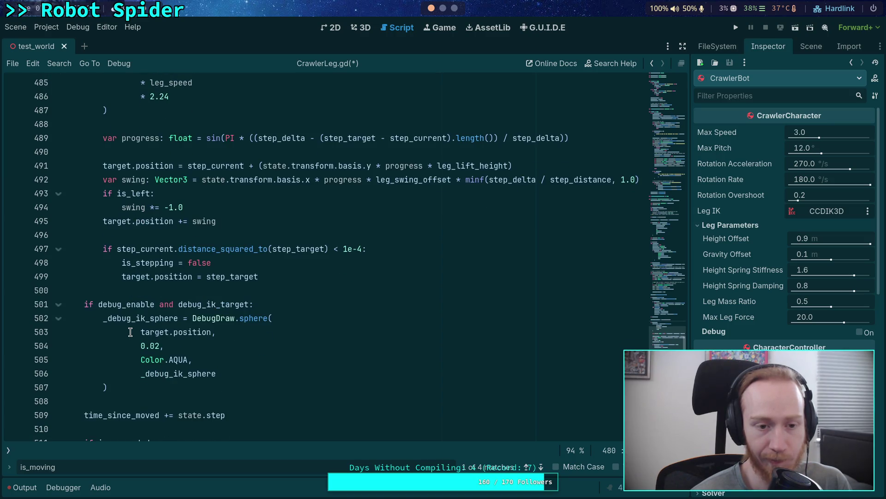
pyautogui.scroll(-3, 130, 332)
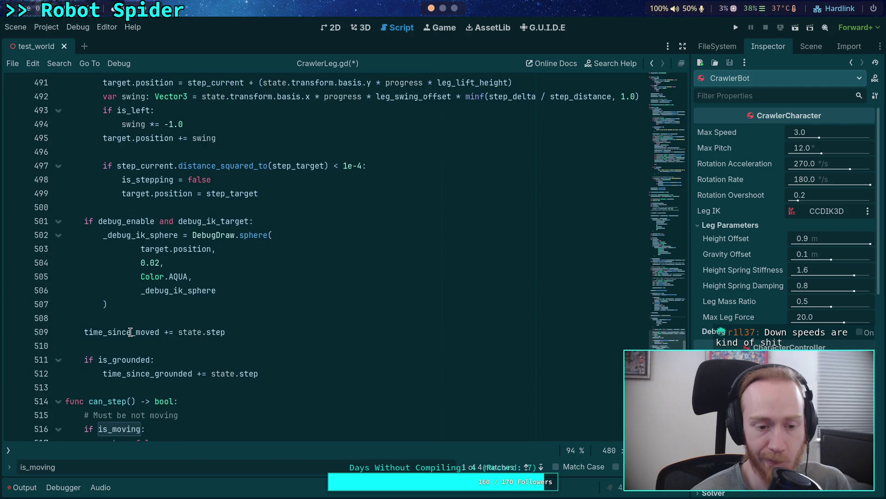
pyautogui.click(135, 292)
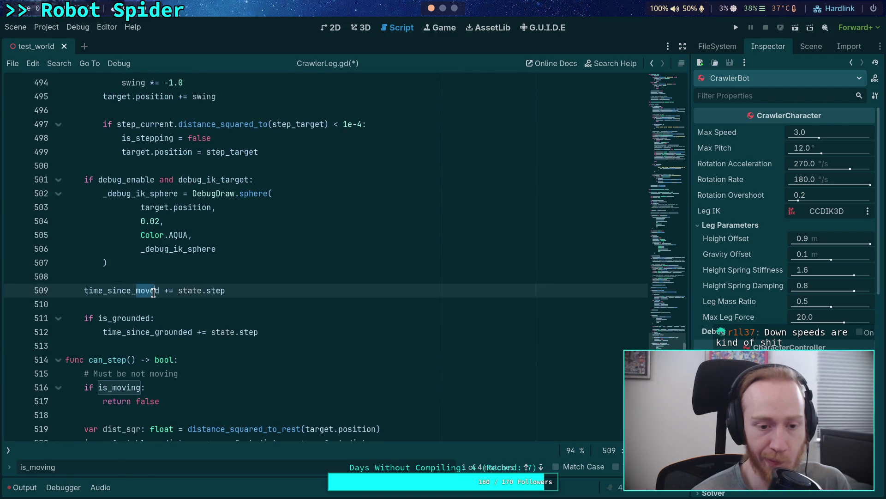
pyautogui.scroll(5, 187, 319)
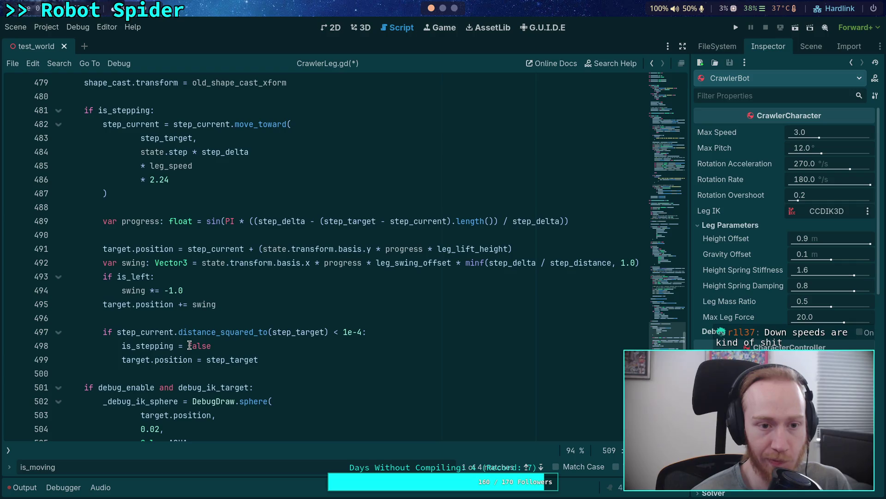
pyautogui.scroll(-2, 189, 345)
pyautogui.scroll(-4, 190, 346)
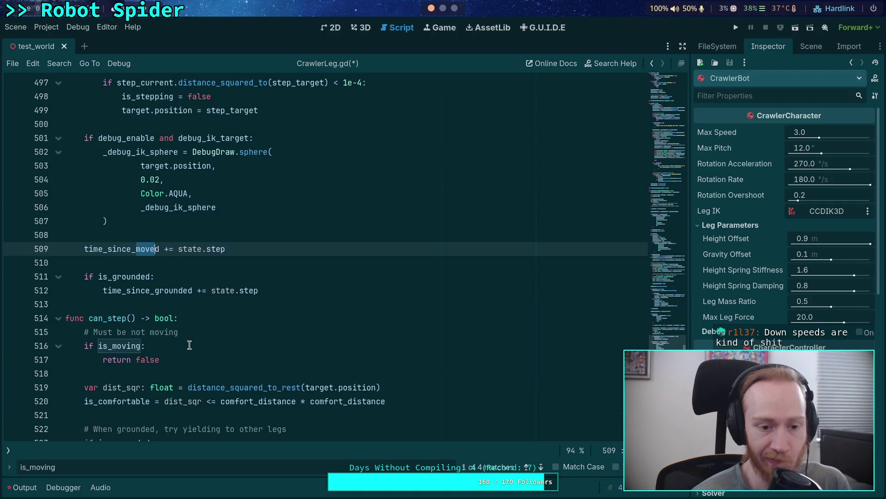
pyautogui.scroll(1, 189, 345)
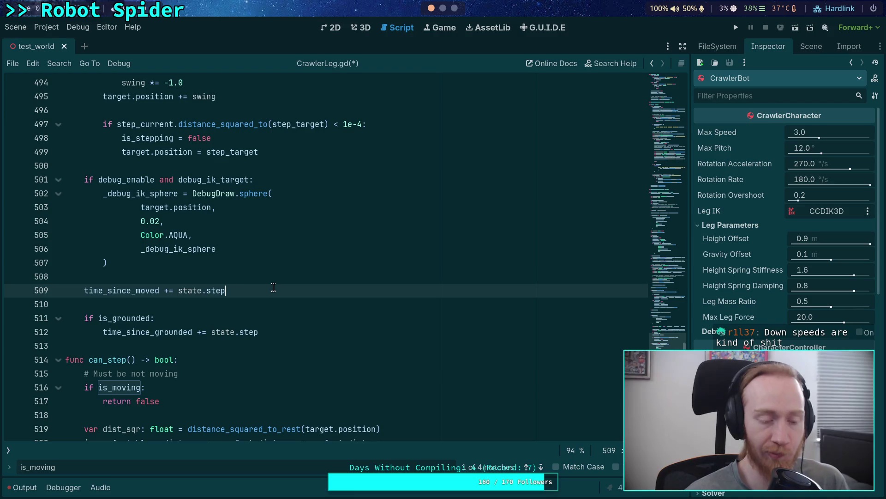
pyautogui.press('Return')
# Add 'time_since_stepped += state.step', comment out the time_since_moved line, and save
pyautogui.write('time_si')
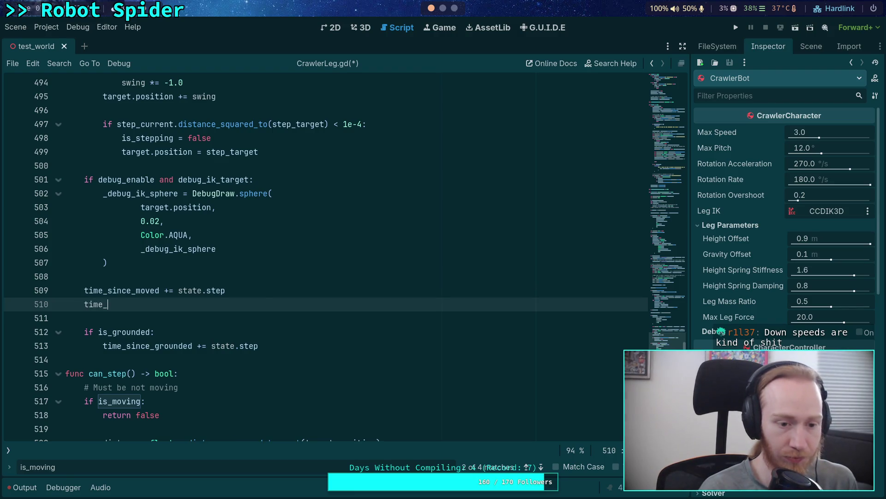
pyautogui.write('n')
pyautogui.press('Down')
pyautogui.press('Down')
pyautogui.press('Return')
pyautogui.write('+= ')
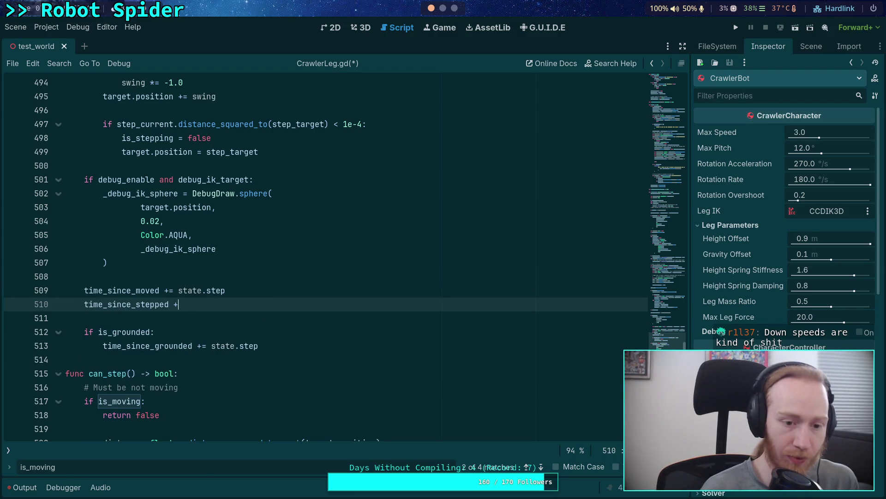
pyautogui.write('state.step')
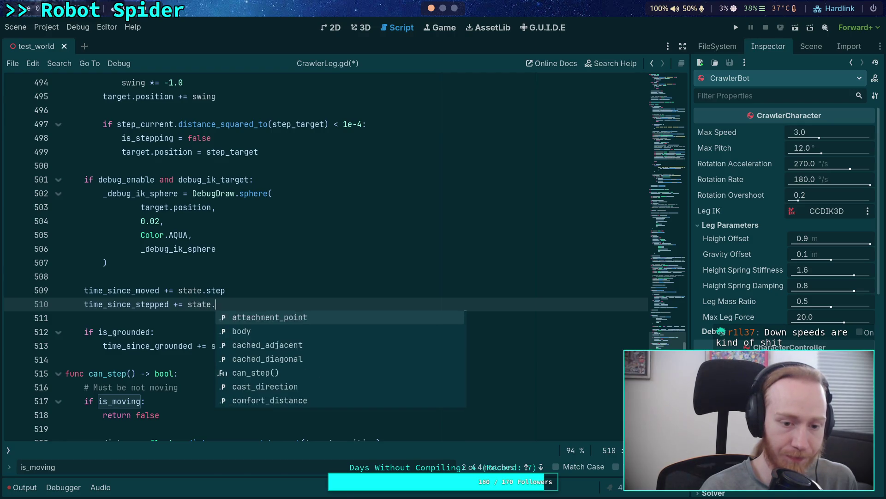
pyautogui.press('Escape')
pyautogui.click(294, 295)
pyautogui.hotkey('ctrl', 'k')
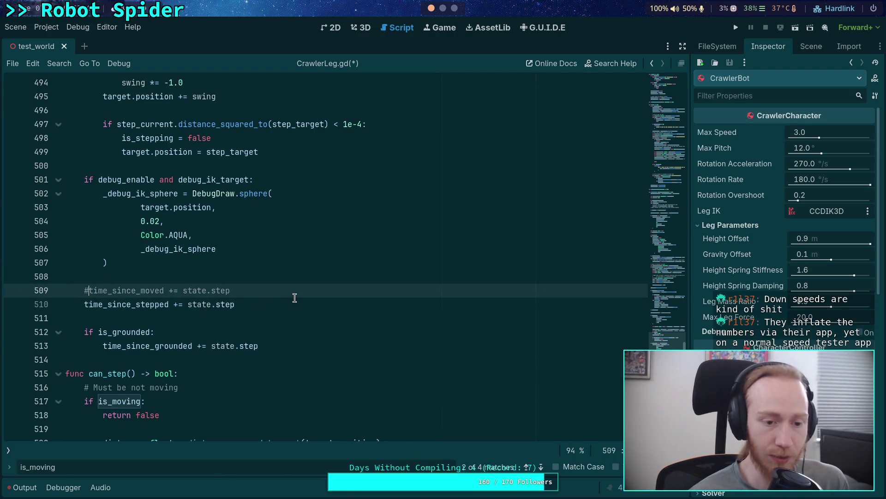
pyautogui.hotkey('ctrl', 's')
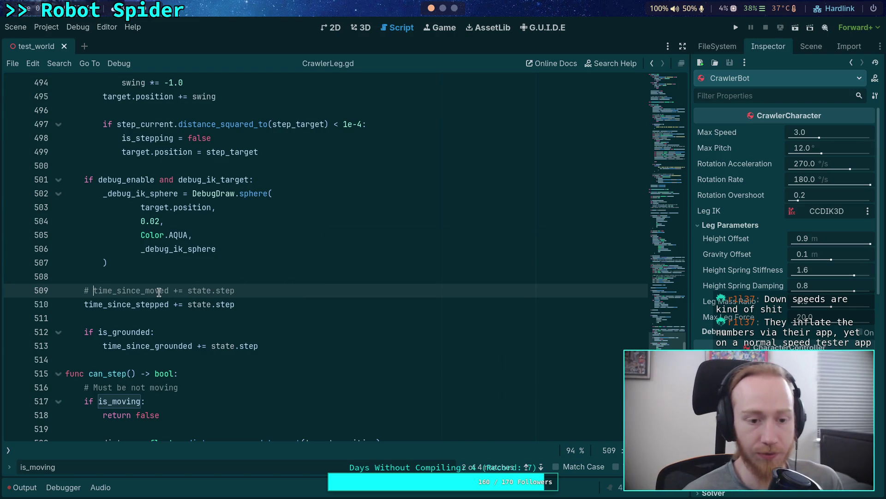
# Rename the time_since_moved reset on line 443 to time_since_stepped
pyautogui.doubleClick(154, 289)
pyautogui.hotkey('ctrl', 'f')
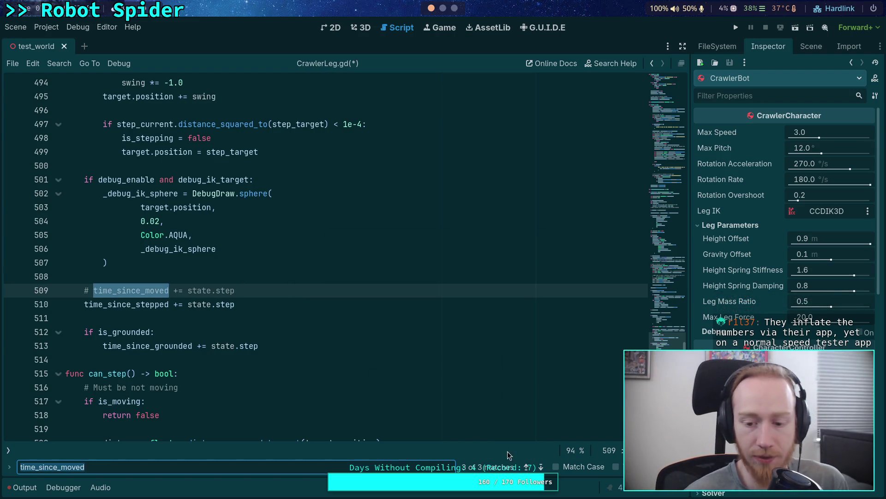
pyautogui.click(540, 468)
pyautogui.click(540, 467)
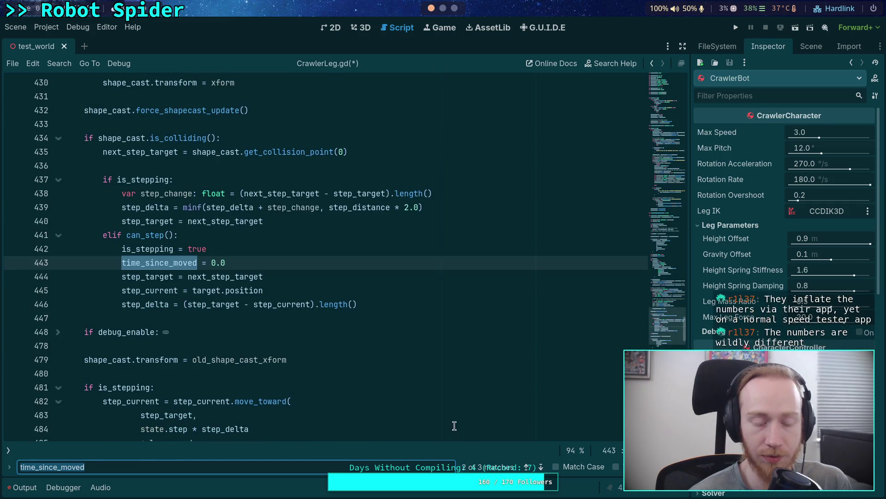
pyautogui.click(185, 264)
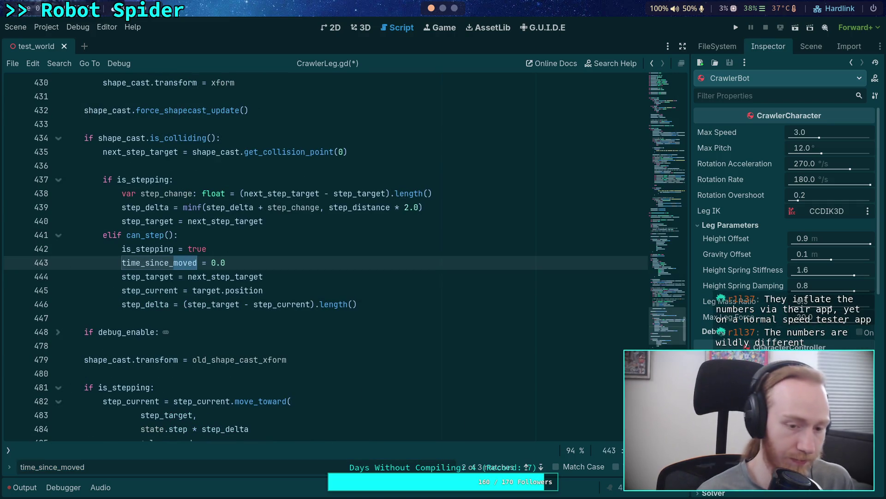
pyautogui.write('stepped')
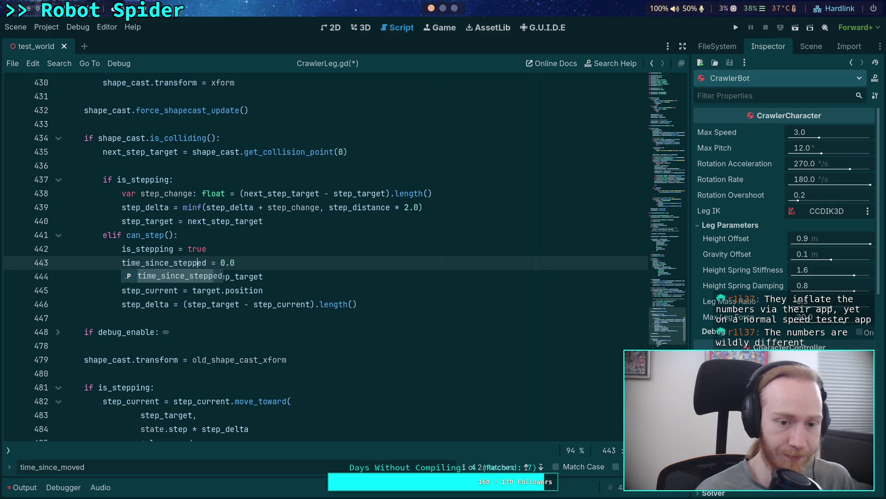
pyautogui.click(223, 252)
pyautogui.click(223, 322)
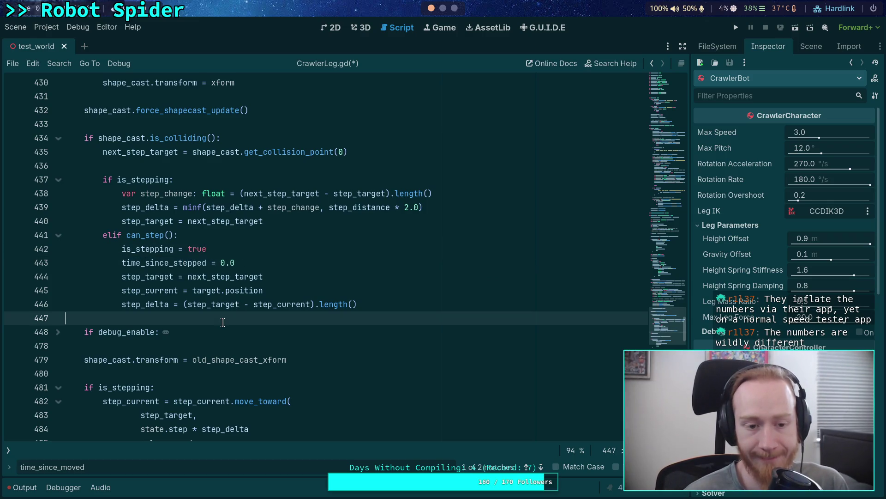
pyautogui.scroll(-3, 222, 322)
pyautogui.scroll(-8, 223, 321)
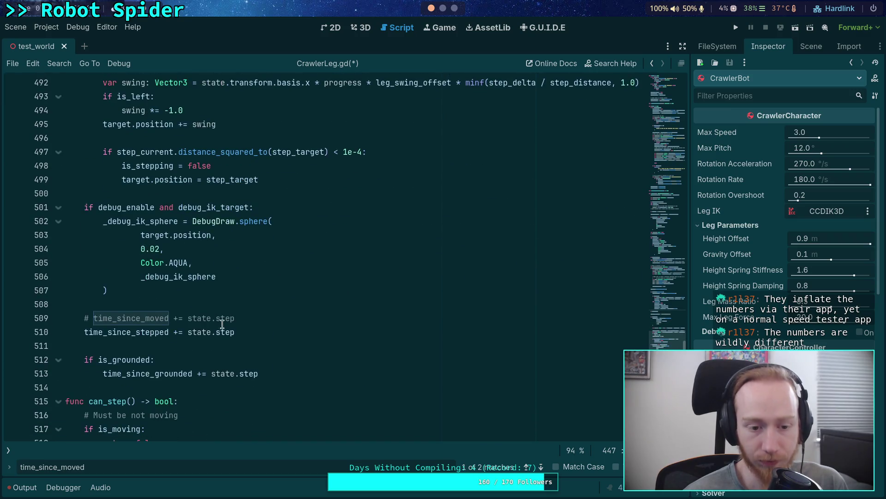
pyautogui.click(212, 341)
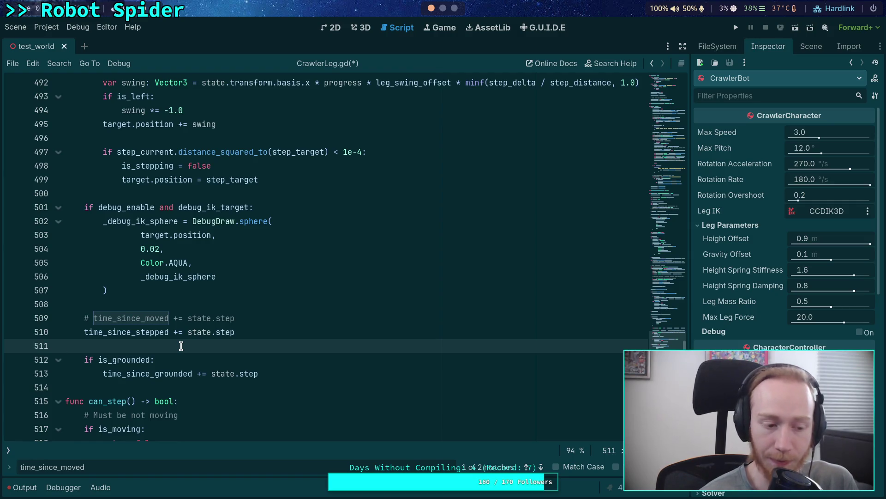
# Close the find bar, review the timer and step-completion code, then run the robot spider test scene
pyautogui.click(131, 303)
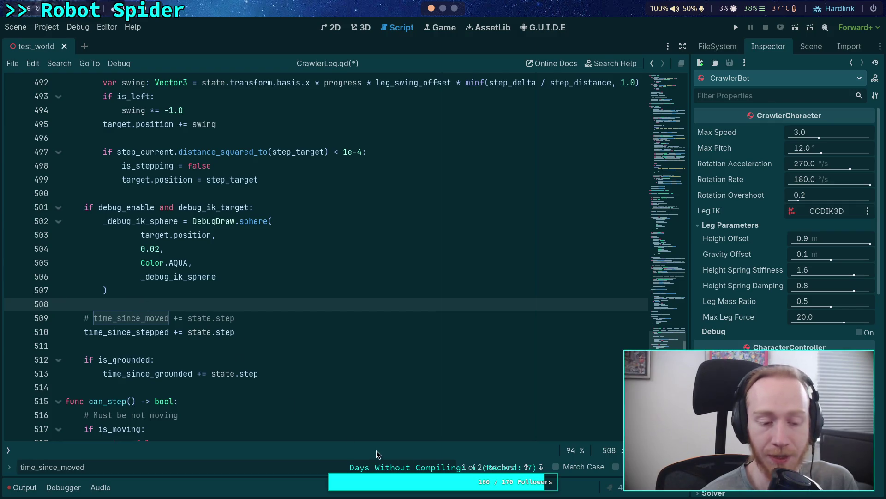
pyautogui.press('Escape')
pyautogui.click(161, 345)
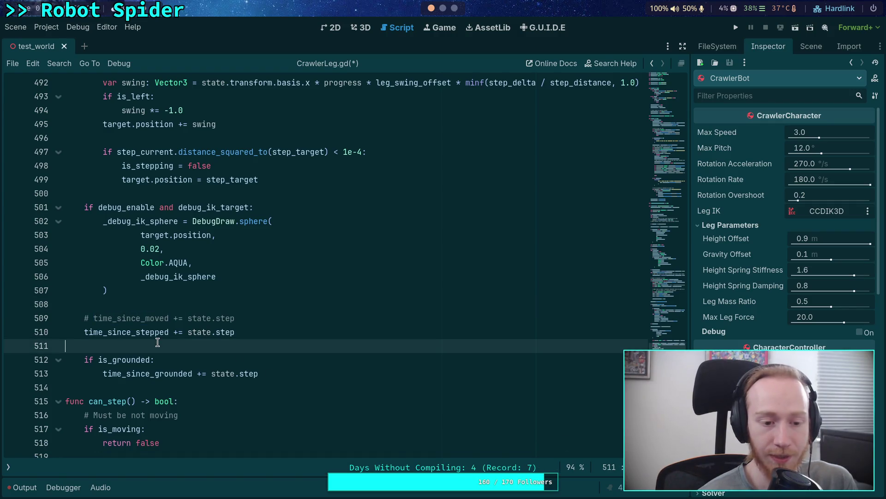
pyautogui.click(136, 304)
pyautogui.scroll(2, 247, 324)
pyautogui.click(157, 276)
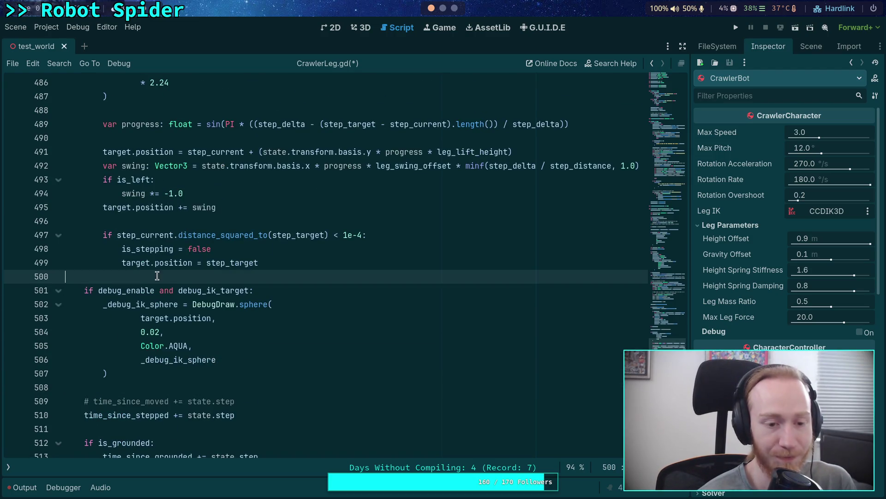
pyautogui.click(218, 389)
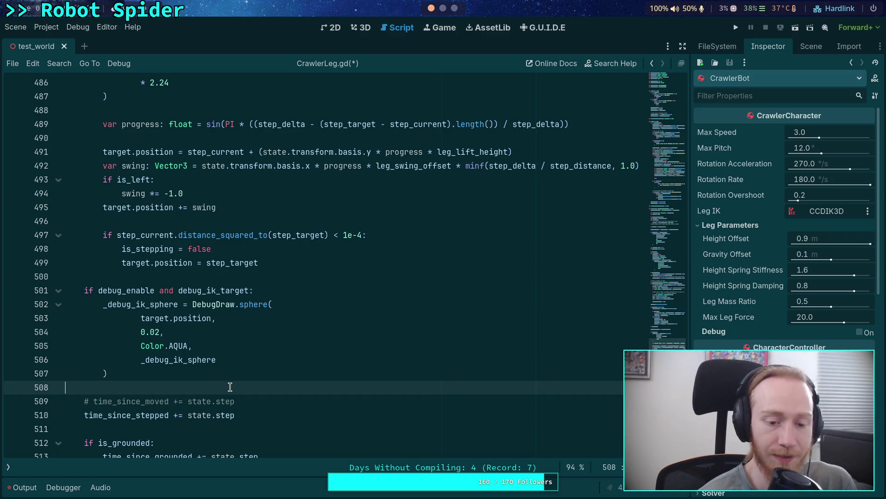
pyautogui.scroll(-2, 230, 386)
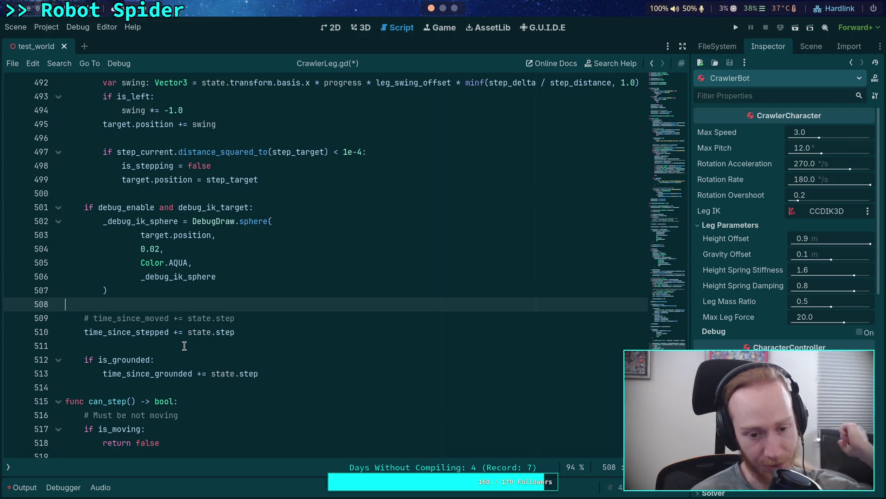
pyautogui.click(184, 346)
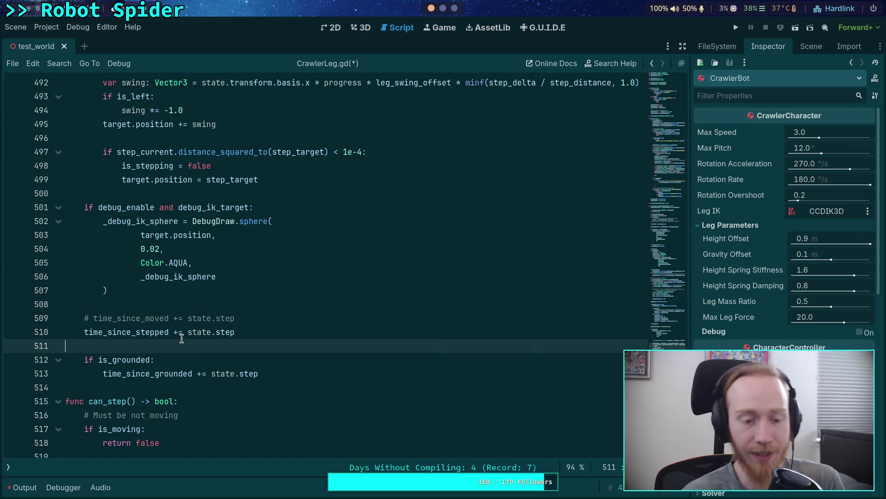
pyautogui.click(166, 303)
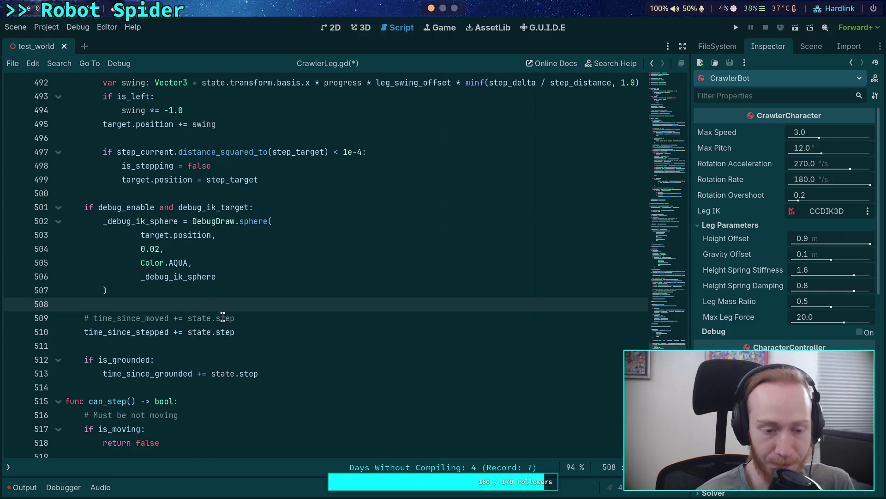
pyautogui.scroll(2, 222, 317)
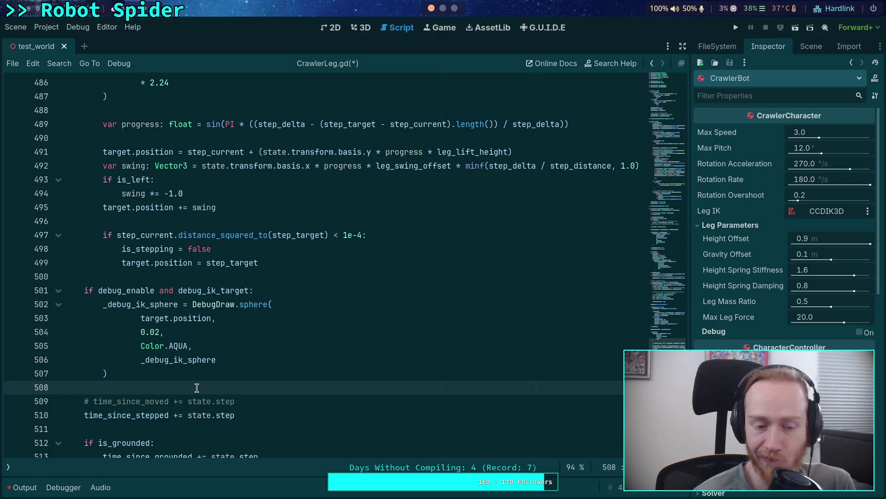
pyautogui.click(736, 27)
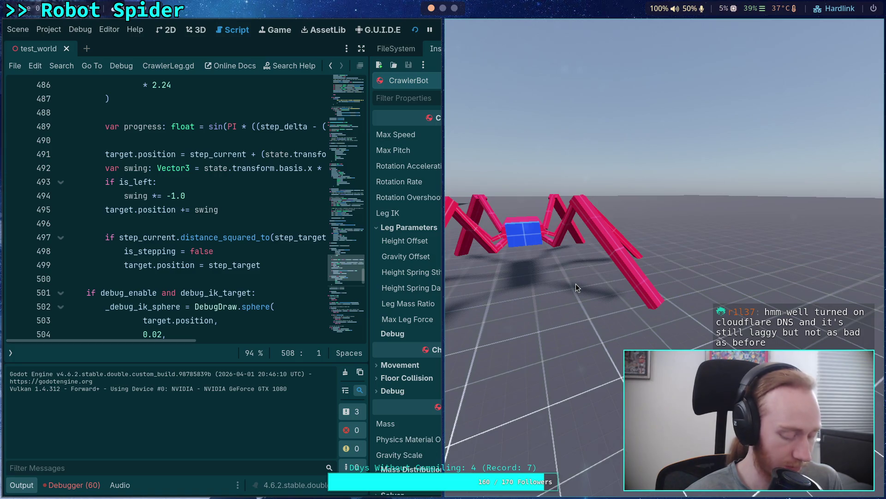
# Toggle the game fullscreen and back, move its window aside, then stop the running scene
pyautogui.press('F11')
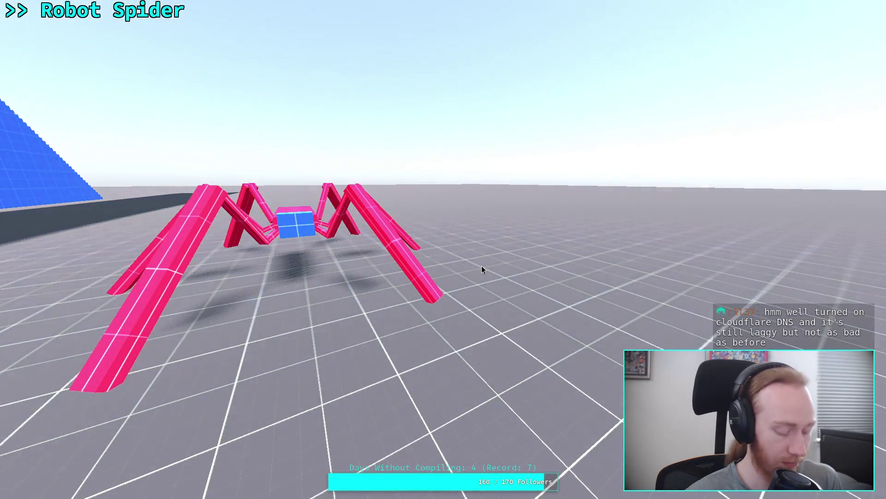
pyautogui.press('F11')
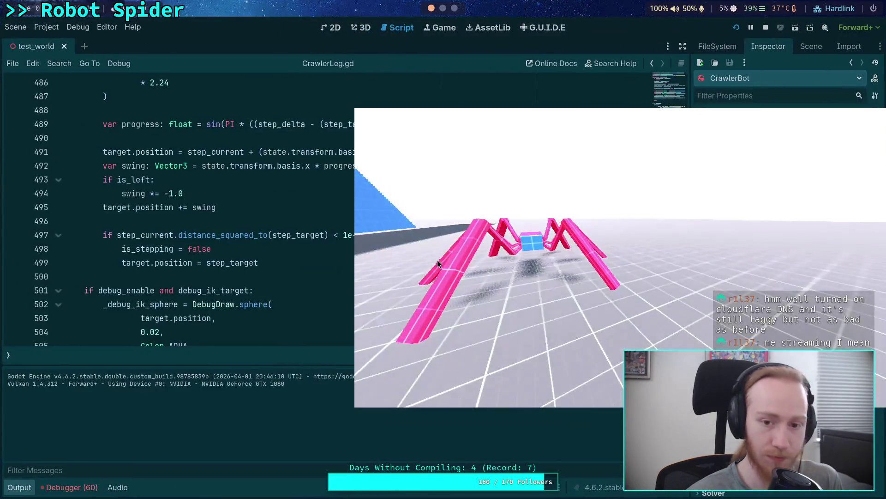
pyautogui.moveTo(558, 279); pyautogui.dragTo(351, 239)
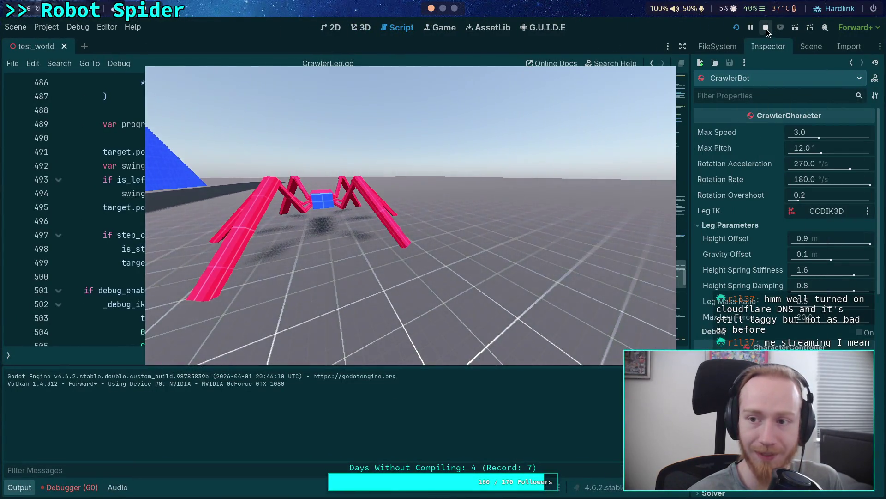
pyautogui.click(765, 30)
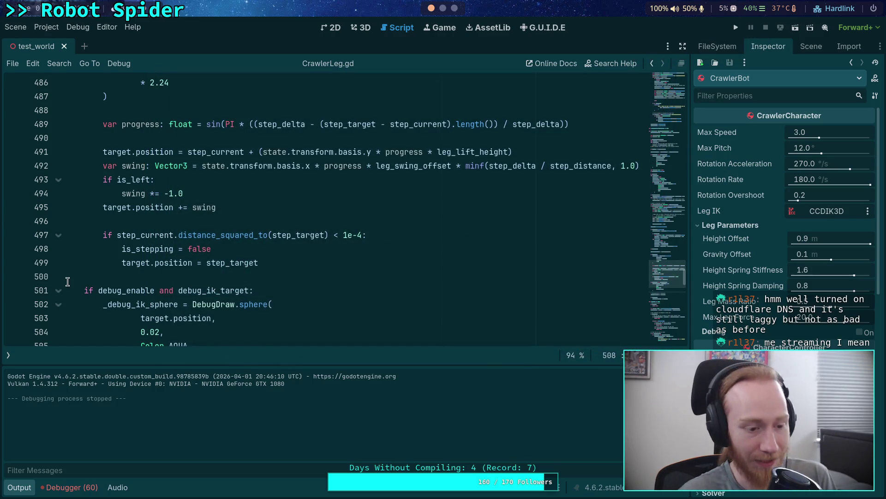
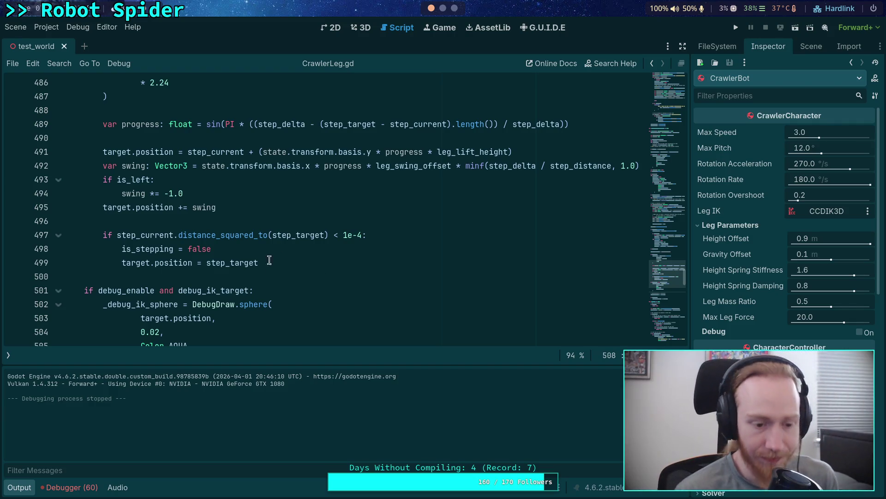
# Hide the output log and test-run the spider project, then stop it
pyautogui.click(19, 487)
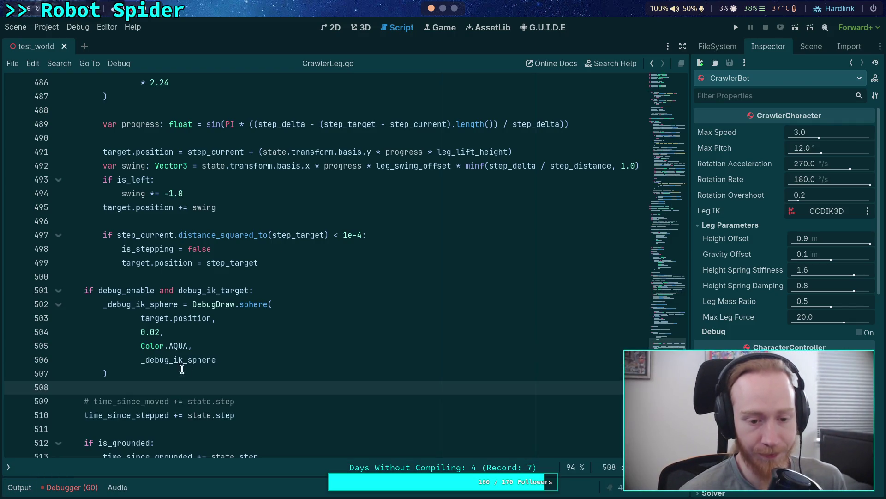
pyautogui.scroll(-2, 183, 391)
pyautogui.click(206, 344)
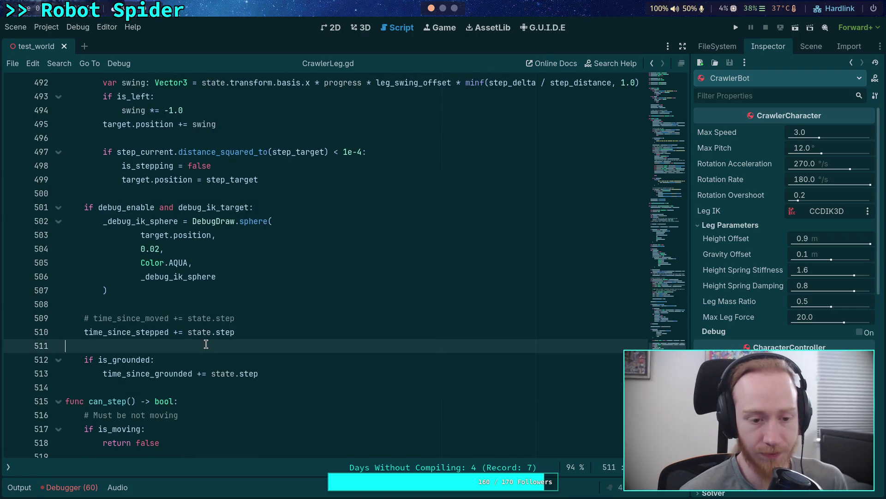
pyautogui.click(739, 28)
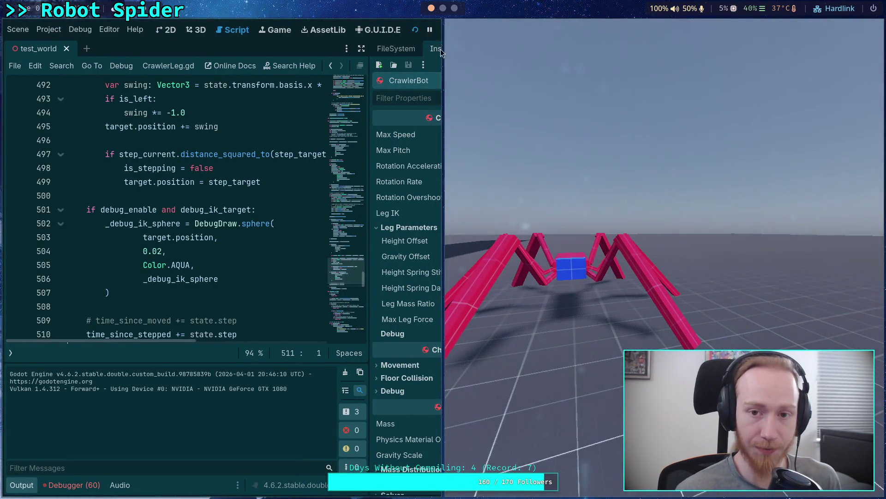
pyautogui.press('F8')
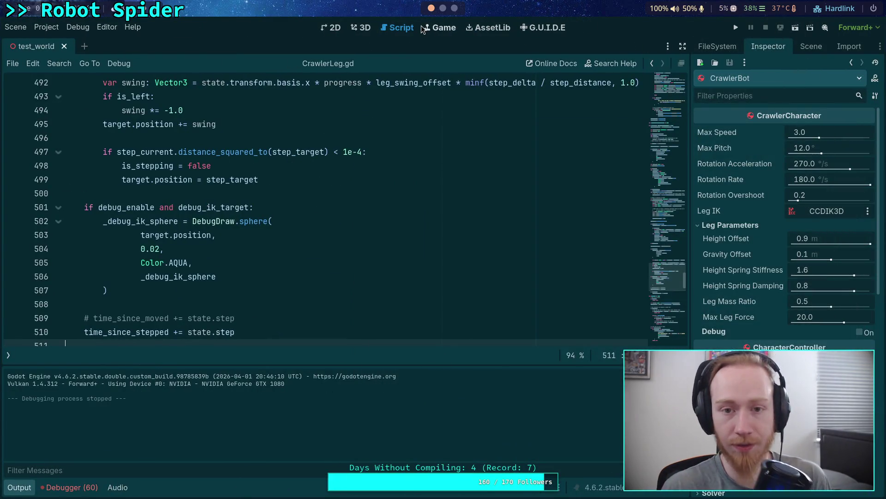
# Look over Project Settings and Editor Settings, closing both without changes
pyautogui.click(46, 27)
pyautogui.click(61, 43)
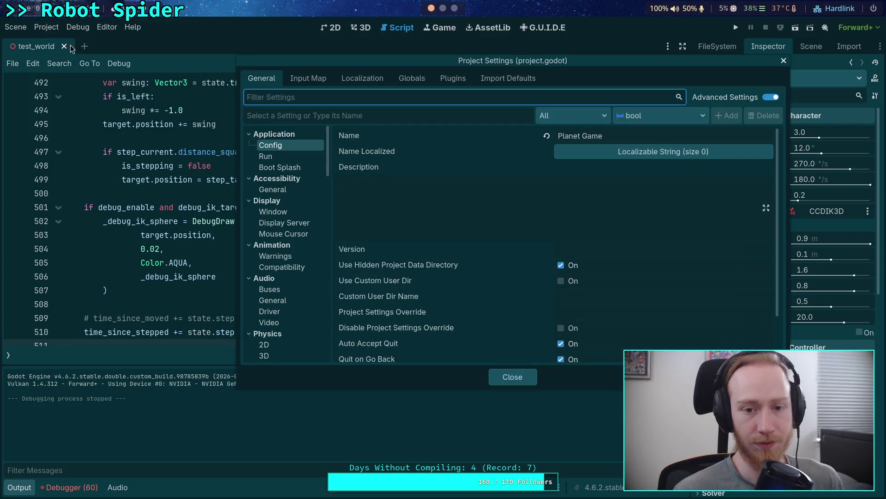
pyautogui.click(508, 376)
pyautogui.click(107, 28)
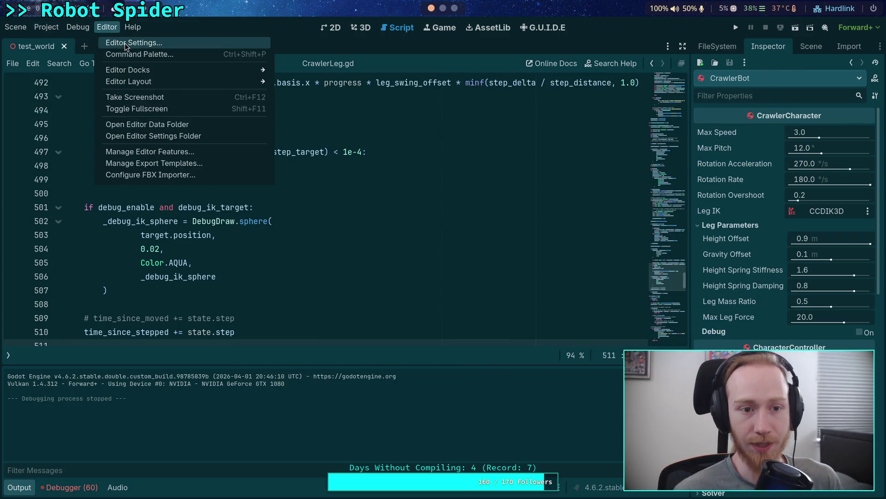
pyautogui.click(124, 43)
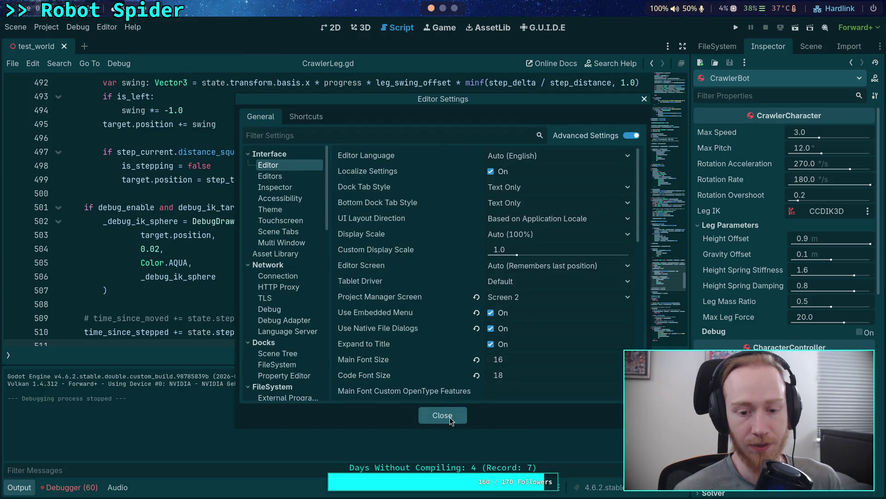
pyautogui.click(449, 417)
# Remove a stray 'y' typed into CrawlerLeg.gd after dismissing autocomplete
pyautogui.write('y')
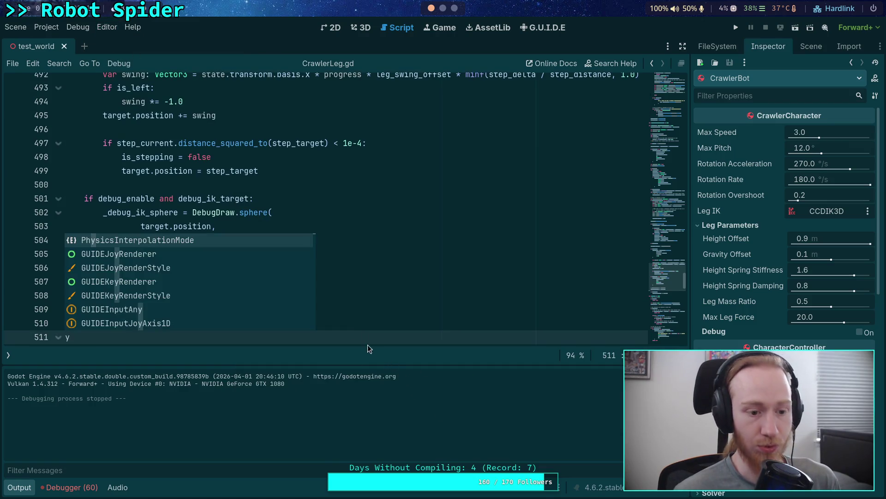
pyautogui.press('Escape')
pyautogui.press('BackSpace')
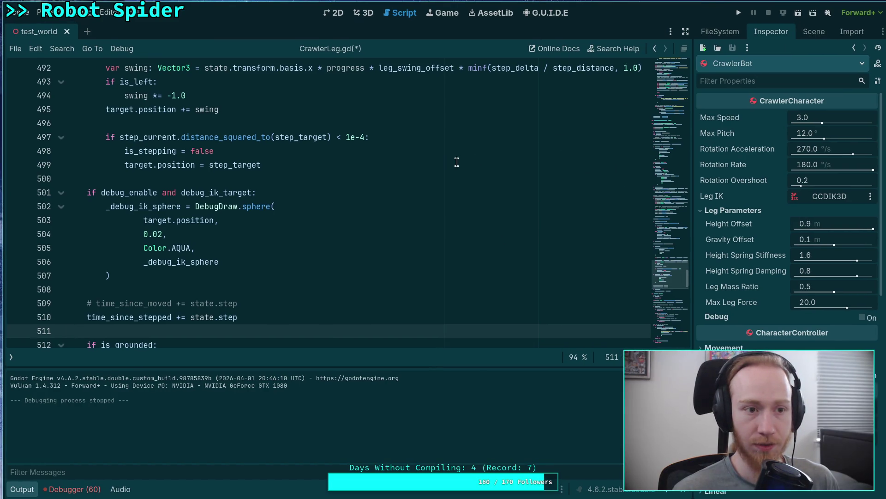
# Float and reposition the editor window, toggle fullscreen, then save and test-run the game
pyautogui.moveTo(462, 164); pyautogui.dragTo(457, 218)
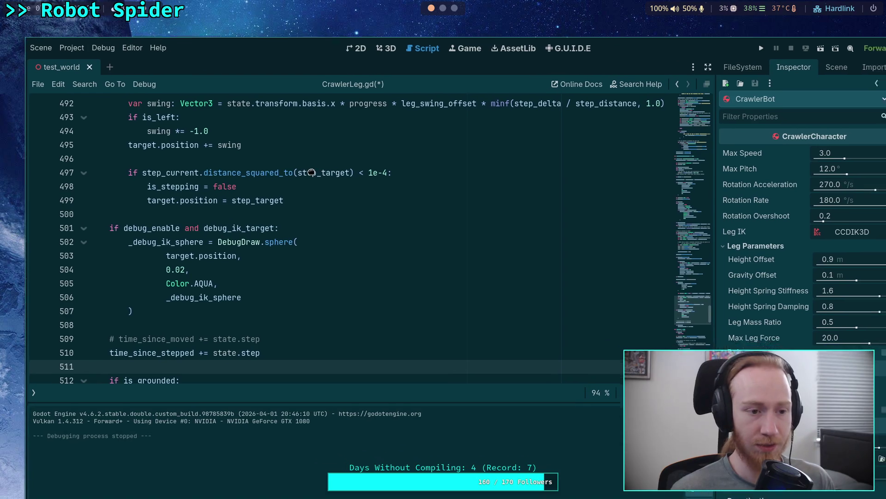
pyautogui.moveTo(311, 172); pyautogui.dragTo(301, 156)
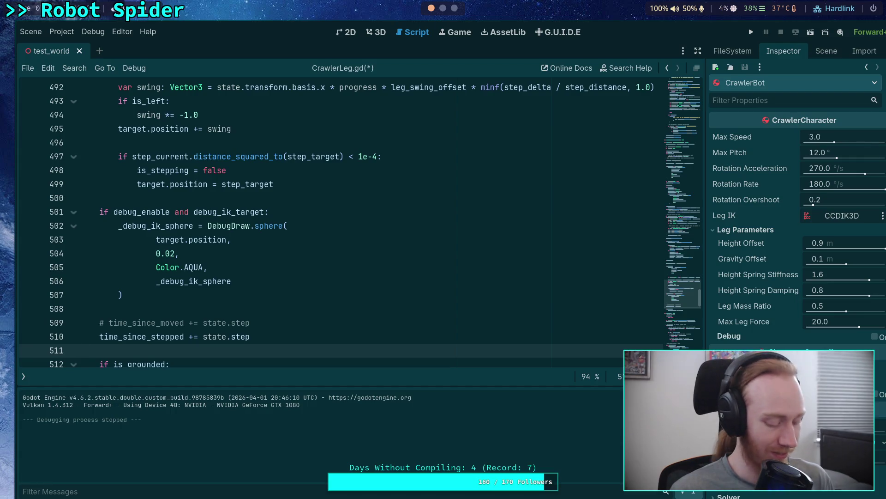
pyautogui.press('super+f')
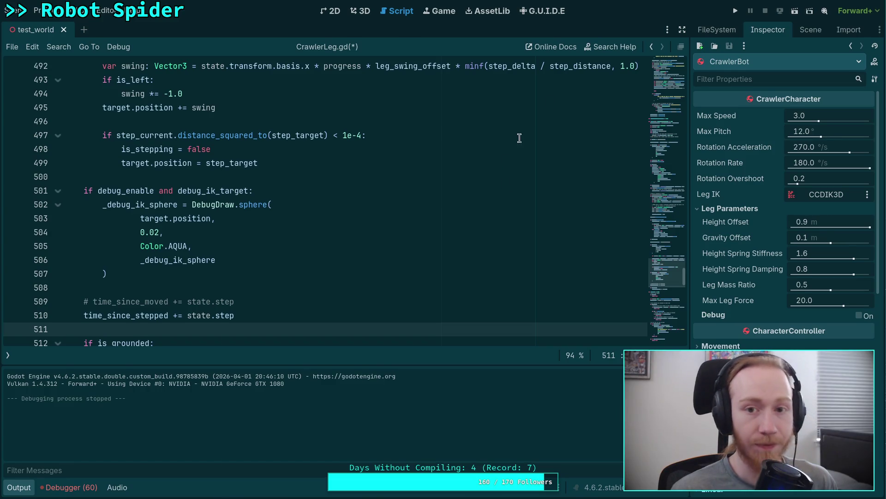
pyautogui.click(735, 10)
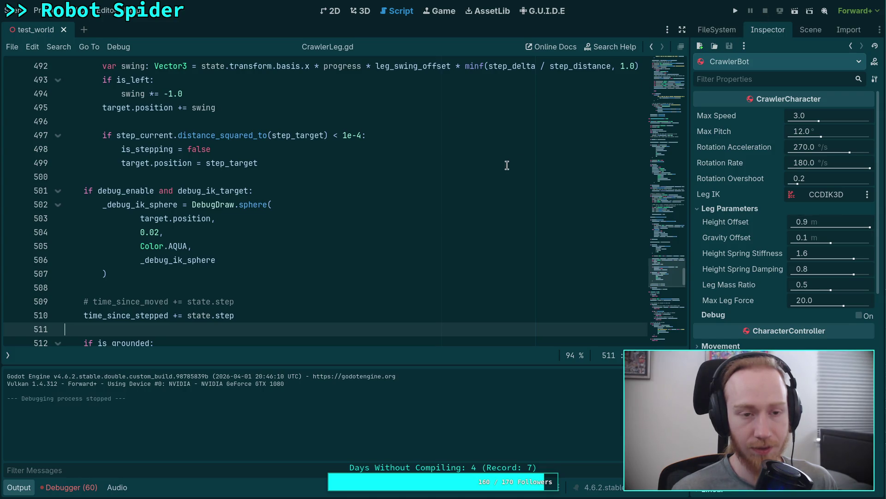
pyautogui.press('F8')
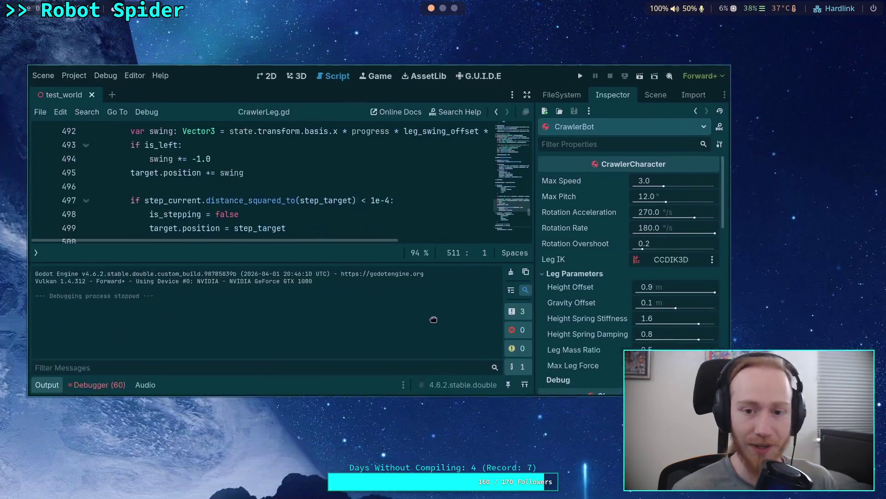
# Collapse the Output panel, then open Editor Settings and close it with Escape
pyautogui.click(83, 401)
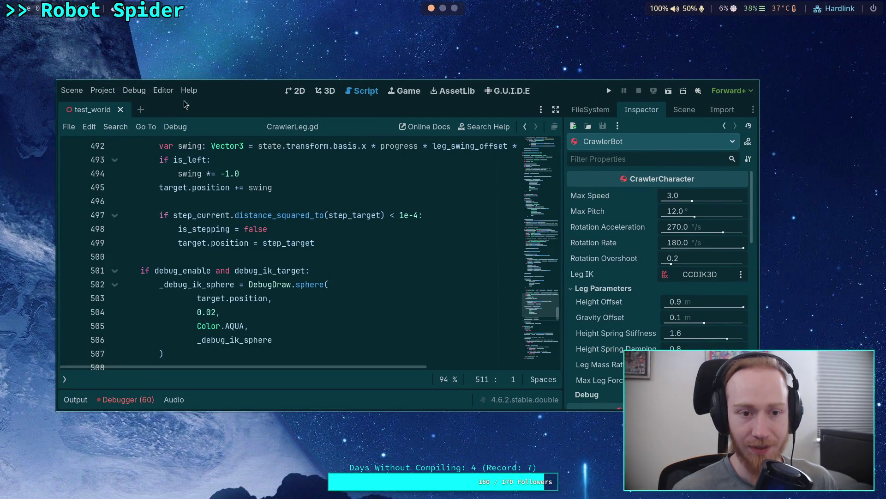
pyautogui.click(164, 90)
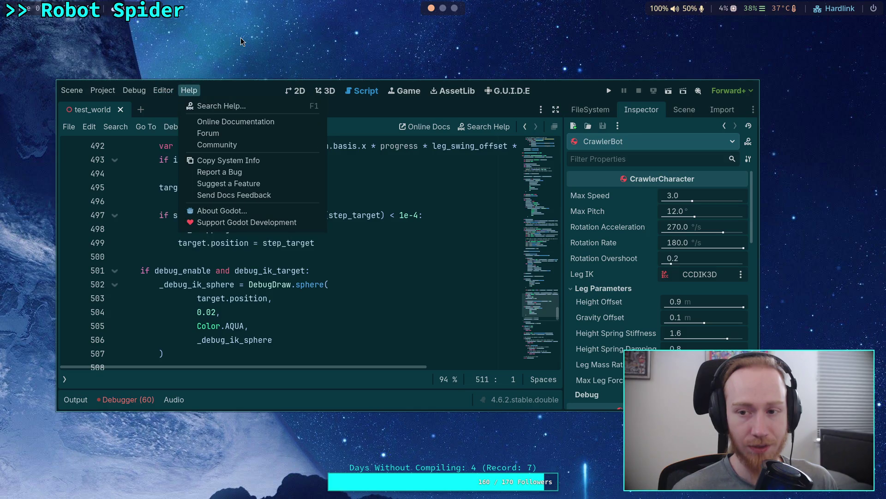
pyautogui.click(443, 9)
pyautogui.click(431, 8)
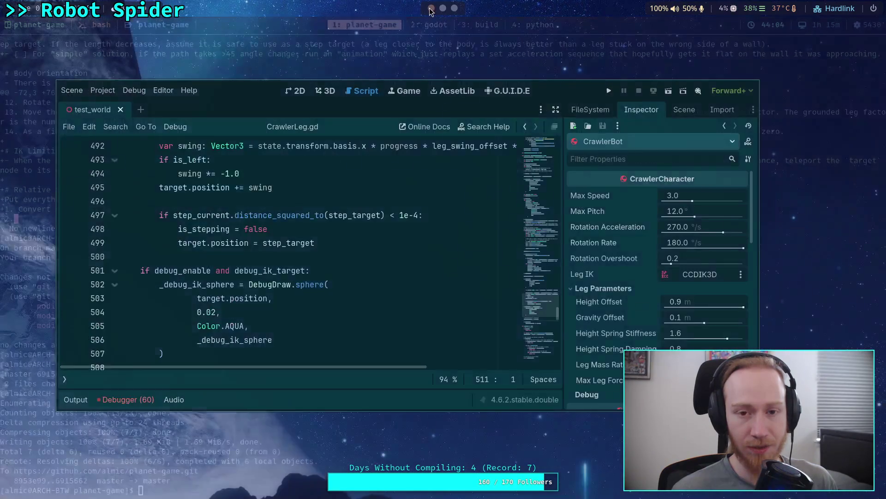
pyautogui.click(165, 90)
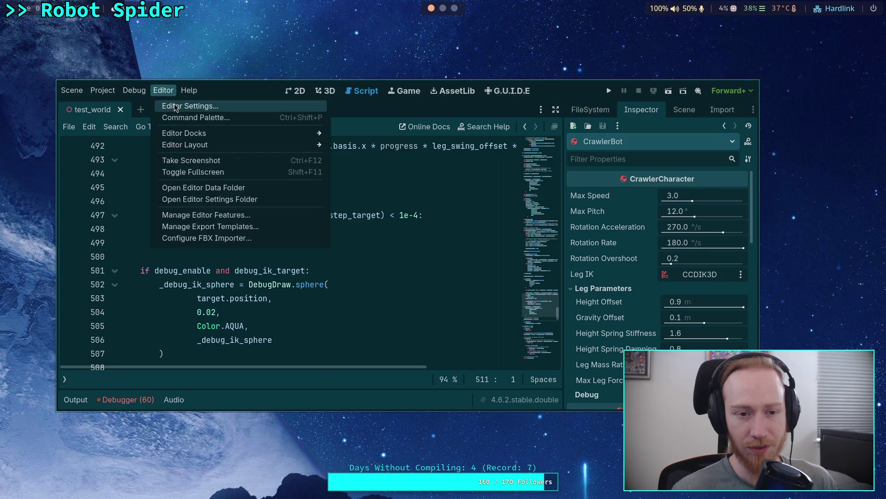
pyautogui.click(173, 103)
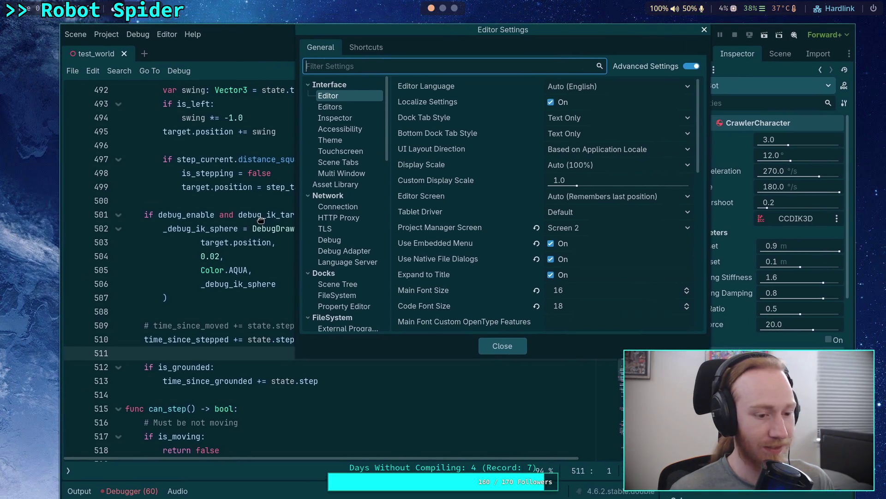
pyautogui.press('Escape')
pyautogui.click(78, 38)
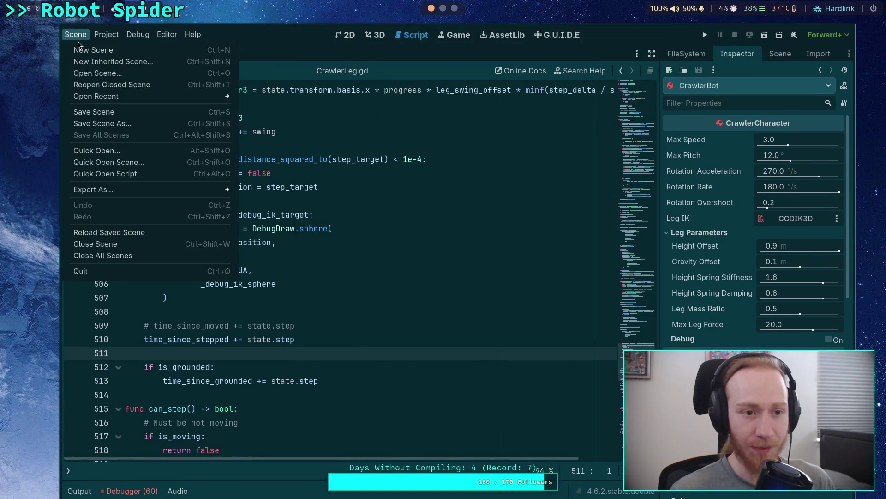
# Quit the editor, float the Project Manager, open packedbytearray-test, then go to workspace 2
pyautogui.click(142, 270)
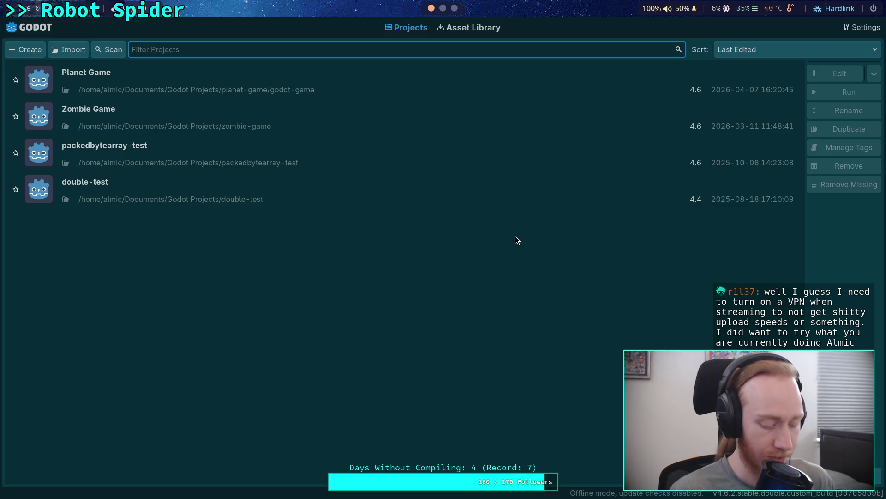
pyautogui.write('y')
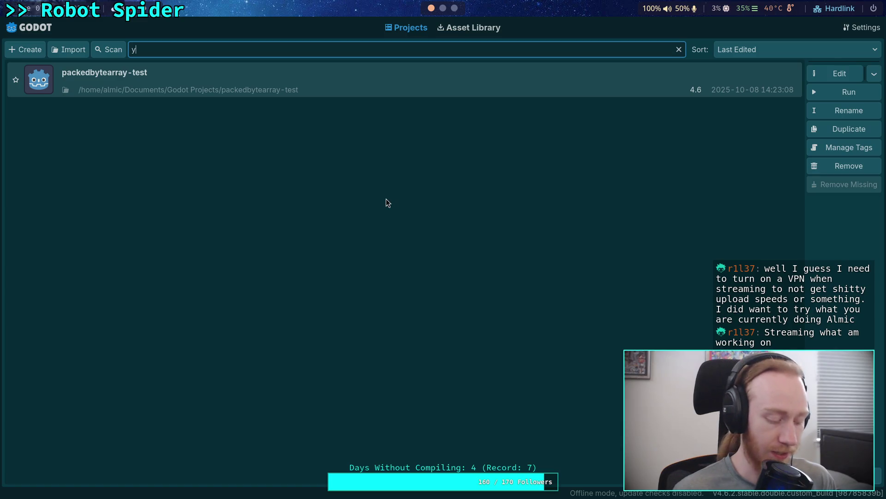
pyautogui.press('super+v')
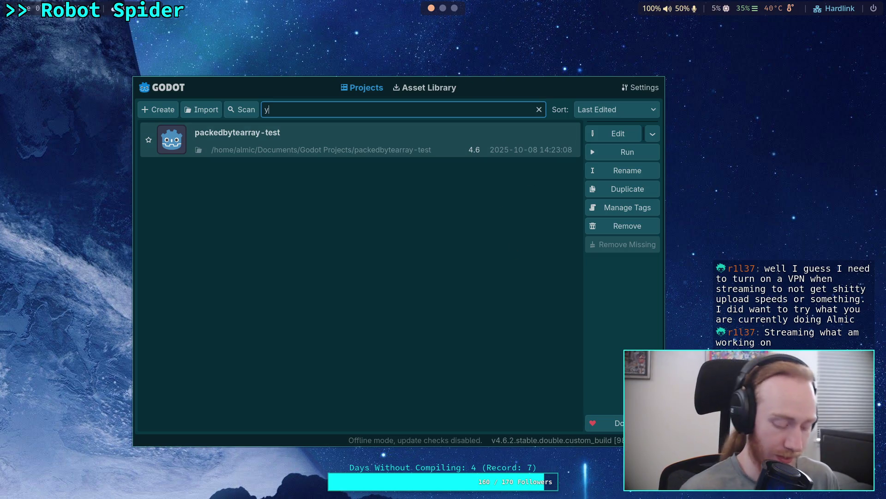
pyautogui.press('Return')
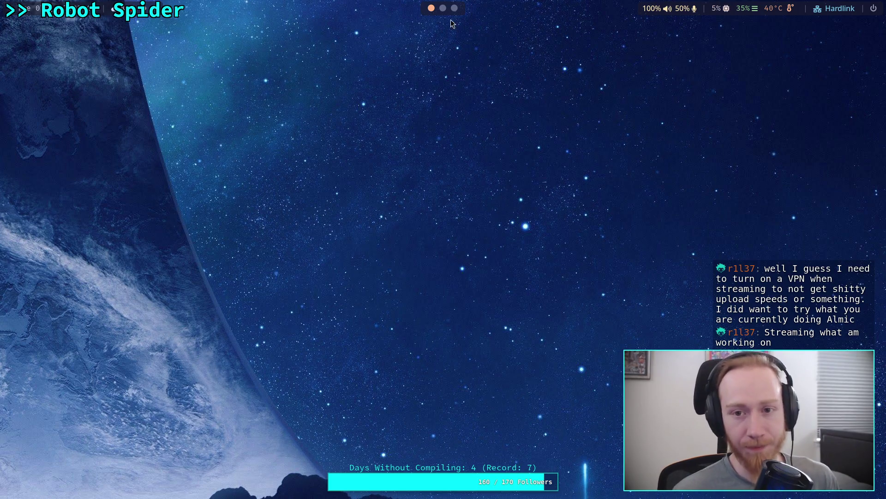
pyautogui.press('super+2')
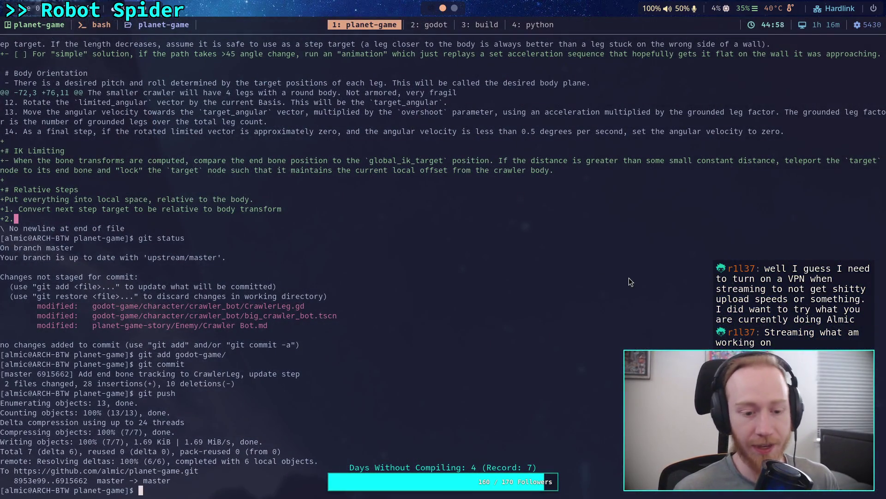
# Open ~/.config/hypr/hyprland.conf in Neovim with the n command
pyautogui.write('n ~/.config/')
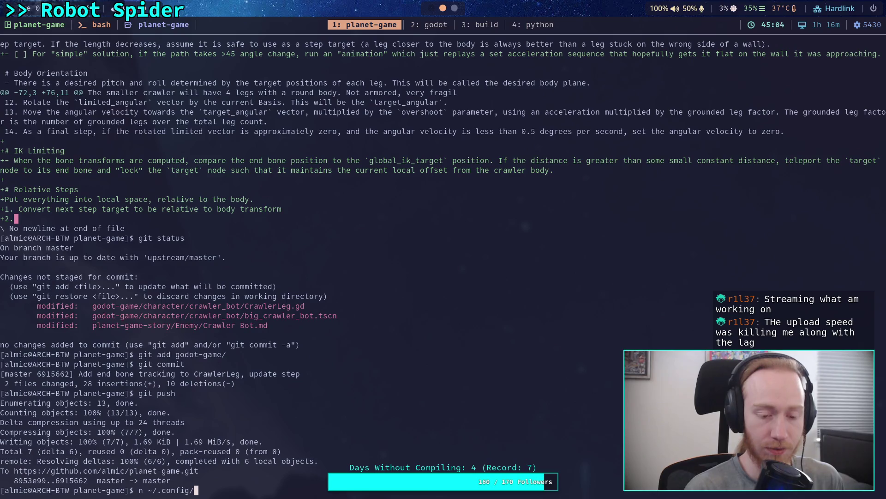
pyautogui.write('hypr/hyprland.conf')
pyautogui.press('Return')
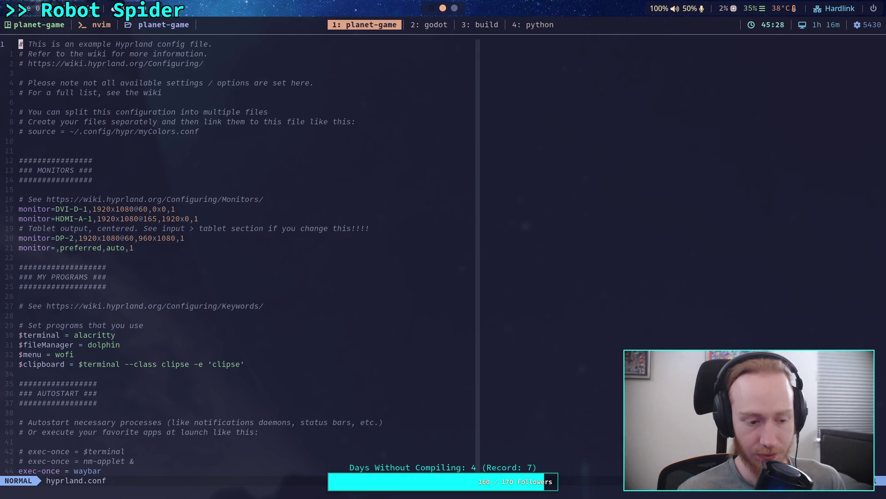
# Page down hyprland.conf until the mainMod workspace bind lines reach the top
pyautogui.hotkey('ctrl', 'f')
pyautogui.hotkey('ctrl', 'f')
pyautogui.hotkey('ctrl', 'f')
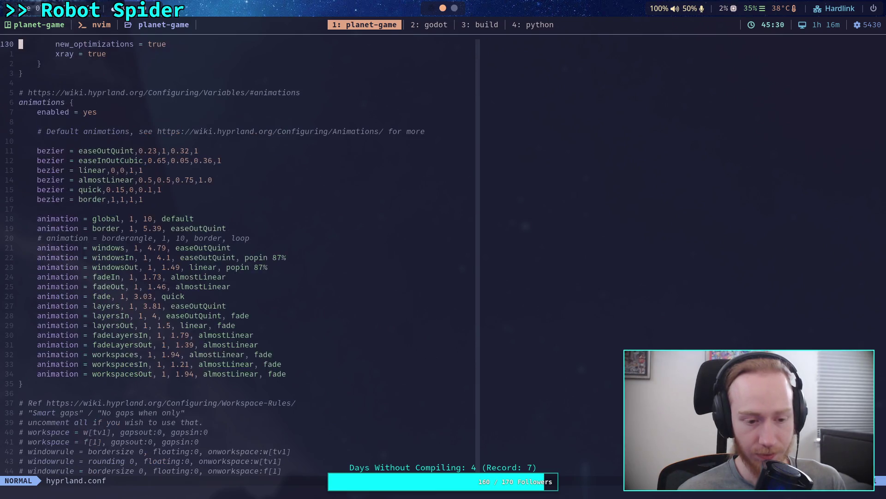
pyautogui.hotkey('ctrl', 'f')
pyautogui.hotkey('ctrl', 'f')
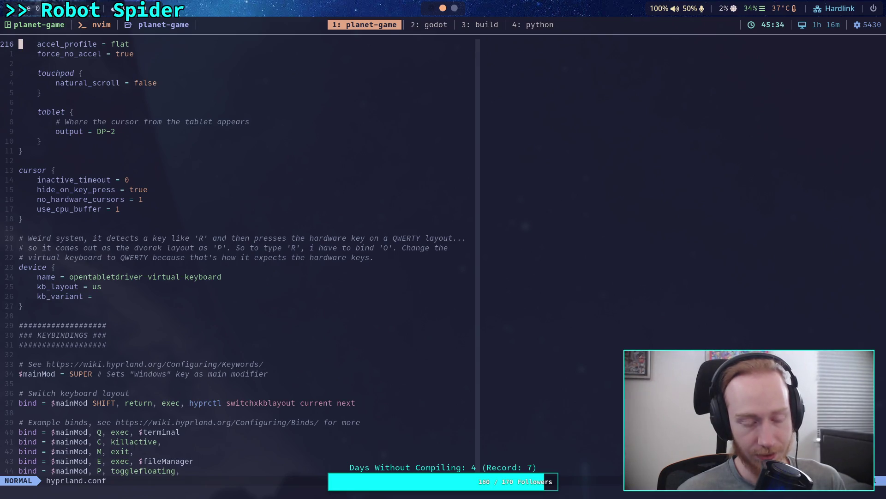
pyautogui.hotkey('ctrl', 'f')
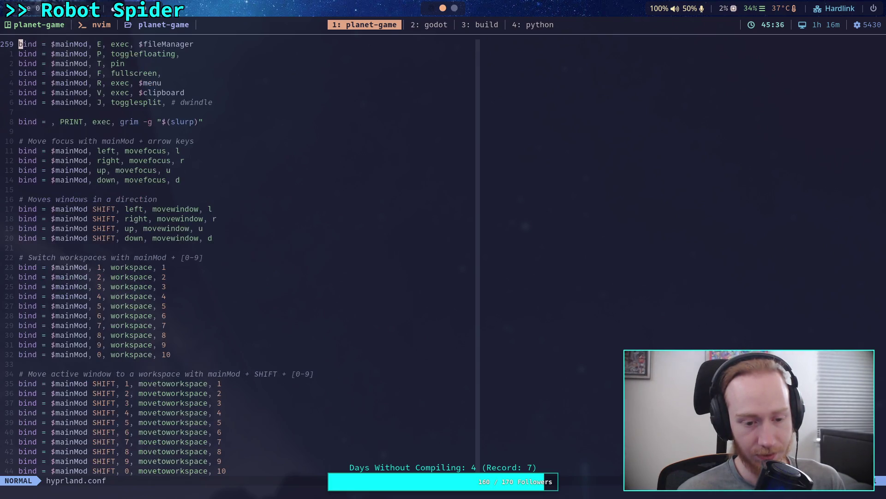
pyautogui.hotkey('ctrl', 'b')
pyautogui.hotkey('ctrl', 'f')
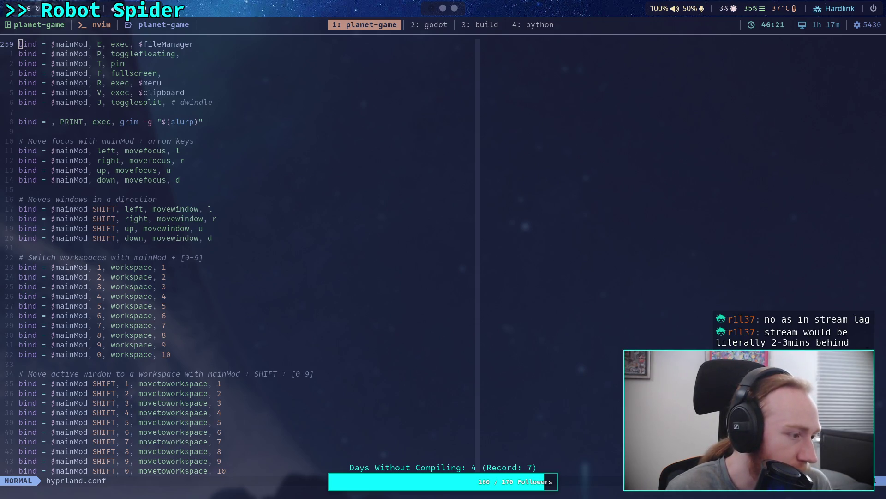
# Scroll to the workspace rules and select the workspace 5 bordersize:1 value
pyautogui.scroll(-9, 218, 303)
pyautogui.scroll(-16, 218, 304)
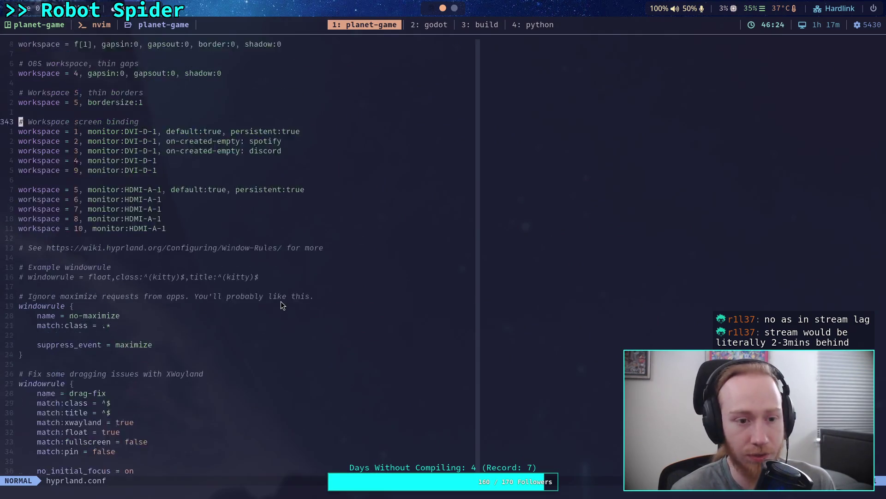
pyautogui.scroll(6, 281, 301)
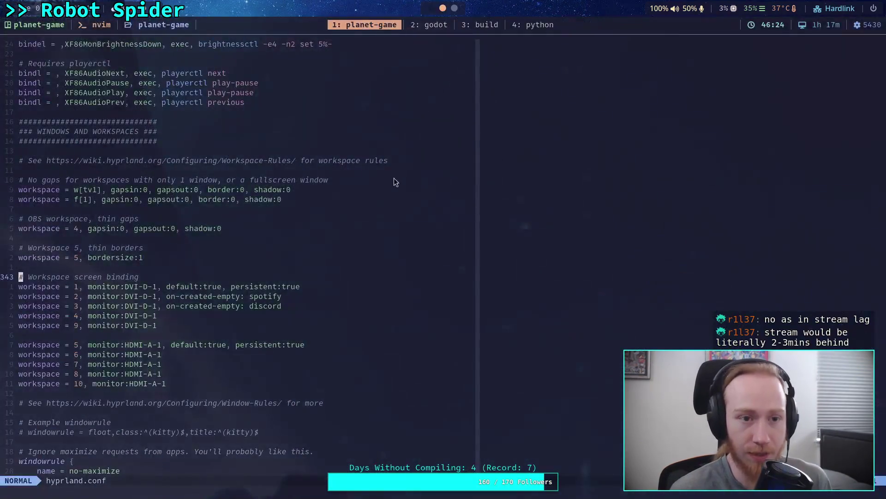
pyautogui.moveTo(433, 270)
pyautogui.mouseDown()
pyautogui.moveTo(456, 192)
pyautogui.moveTo(571, 316)
pyautogui.moveTo(522, 281)
pyautogui.mouseUp()
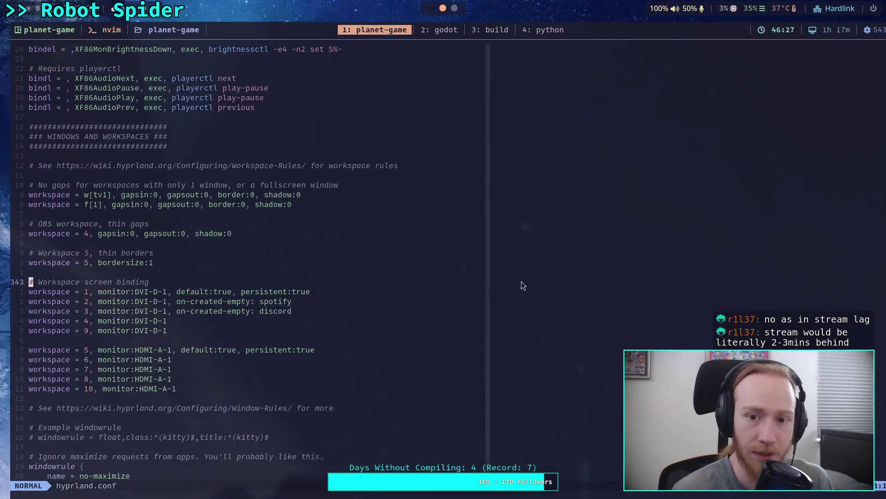
pyautogui.moveTo(446, 264)
pyautogui.mouseDown()
pyautogui.moveTo(240, 184)
pyautogui.moveTo(439, 328)
pyautogui.moveTo(533, 280)
pyautogui.moveTo(481, 240)
pyautogui.mouseUp()
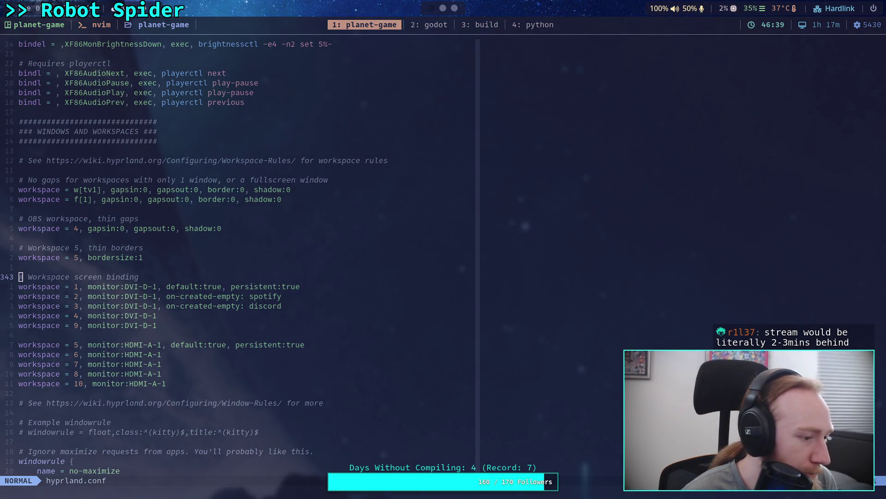
pyautogui.scroll(-20, 218, 352)
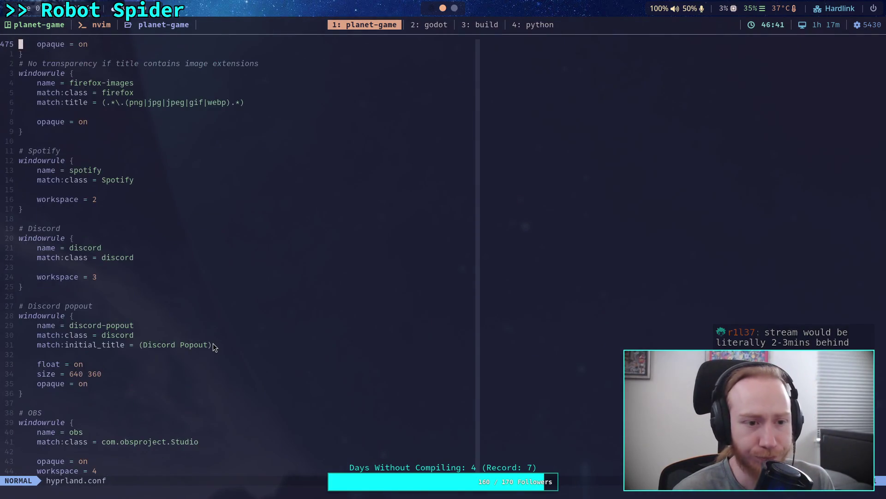
pyautogui.scroll(20, 212, 342)
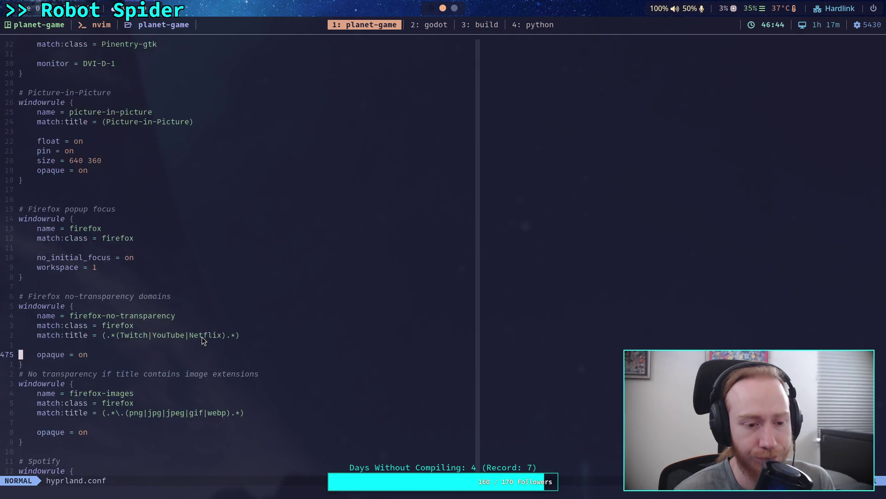
pyautogui.scroll(20, 201, 340)
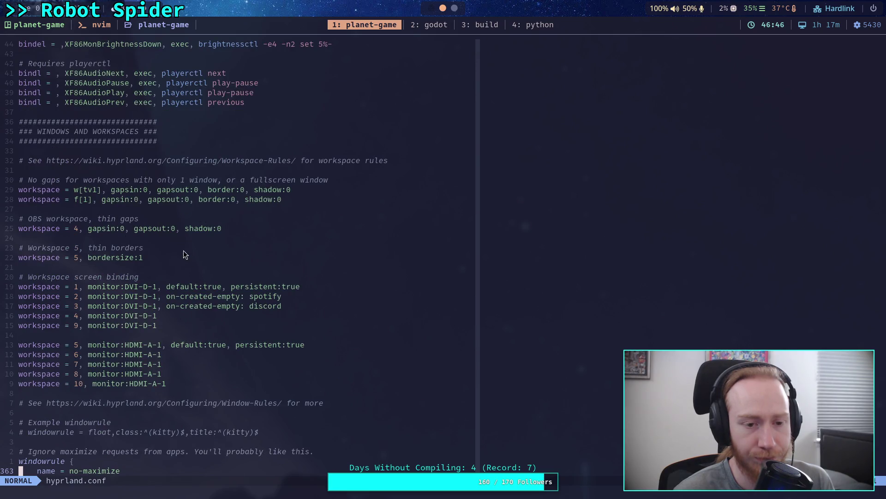
pyautogui.click(85, 200)
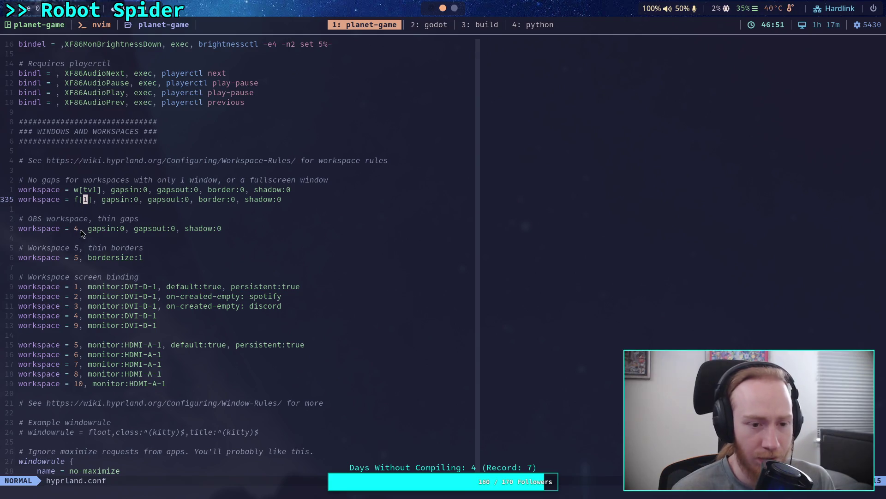
pyautogui.moveTo(72, 257); pyautogui.dragTo(154, 261)
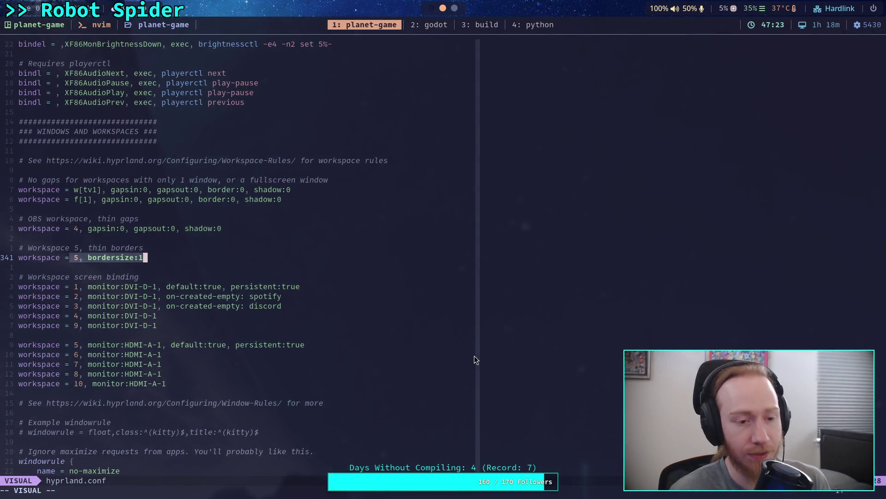
# Move down to the workspace 9 DVI-D-1 binding and the blank line after it
pyautogui.press('Escape')
pyautogui.press('7')
pyautogui.press('j')
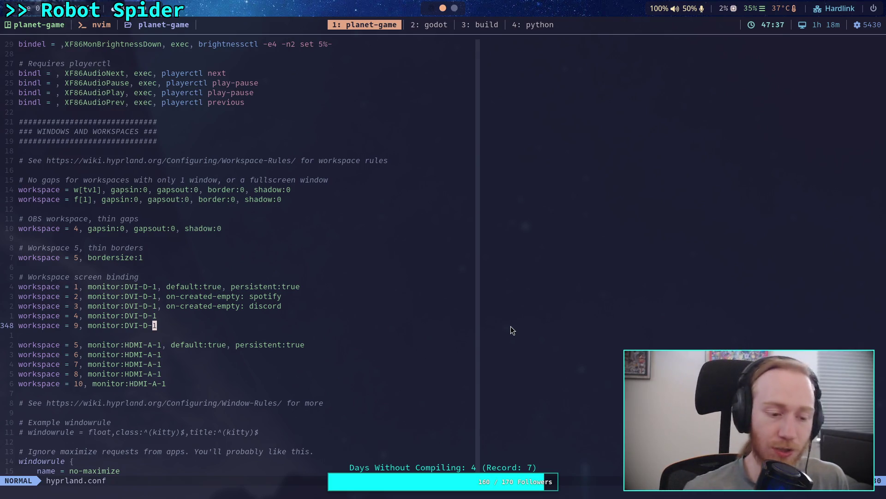
pyautogui.scroll(-2, 383, 353)
pyautogui.press('j')
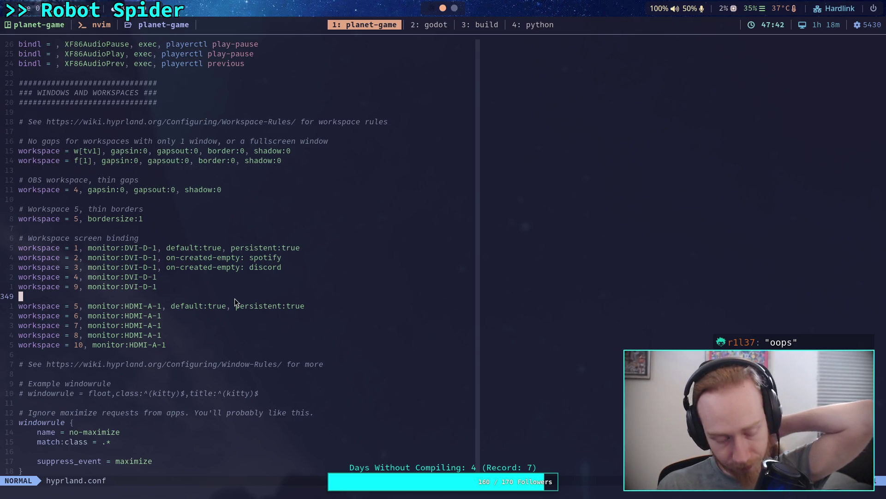
# Return to the workspace rules and select gapsin:0 on the OBS workspace rule
pyautogui.click(154, 221)
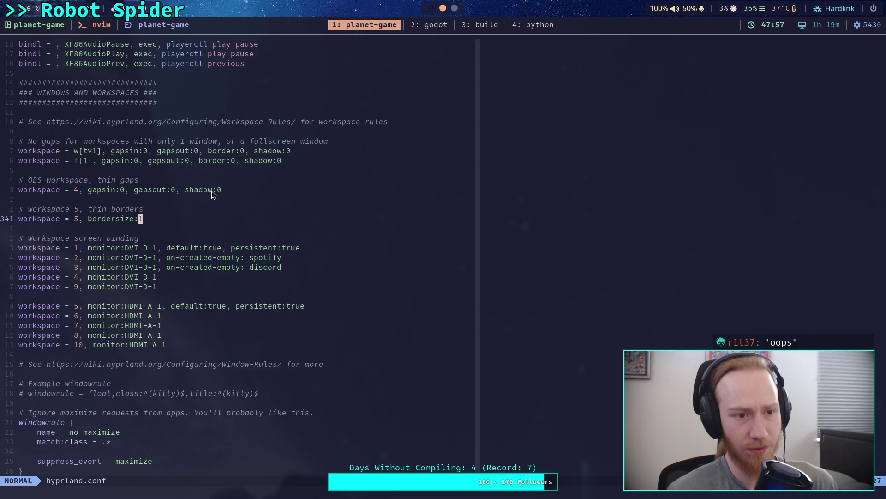
pyautogui.press('k')
pyautogui.press('k')
pyautogui.press('k')
pyautogui.click(187, 191)
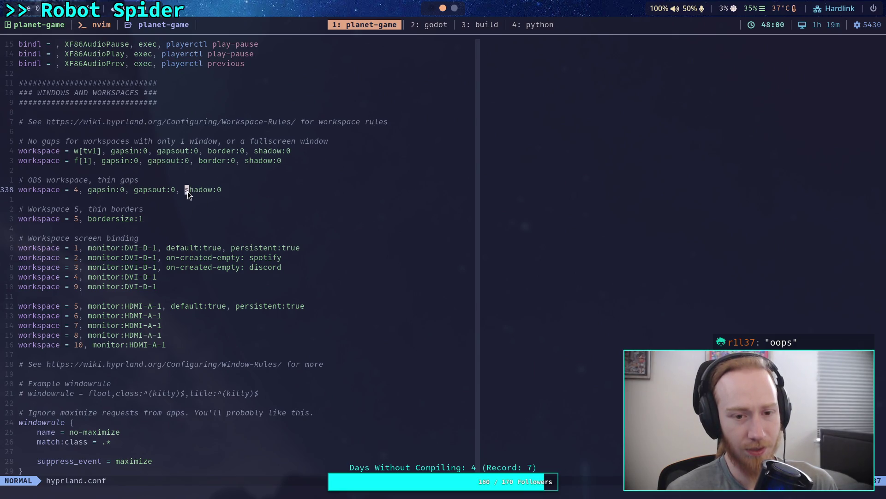
pyautogui.click(132, 248)
pyautogui.click(82, 193)
pyautogui.doubleClick(115, 219)
pyautogui.moveTo(88, 190); pyautogui.dragTo(137, 192)
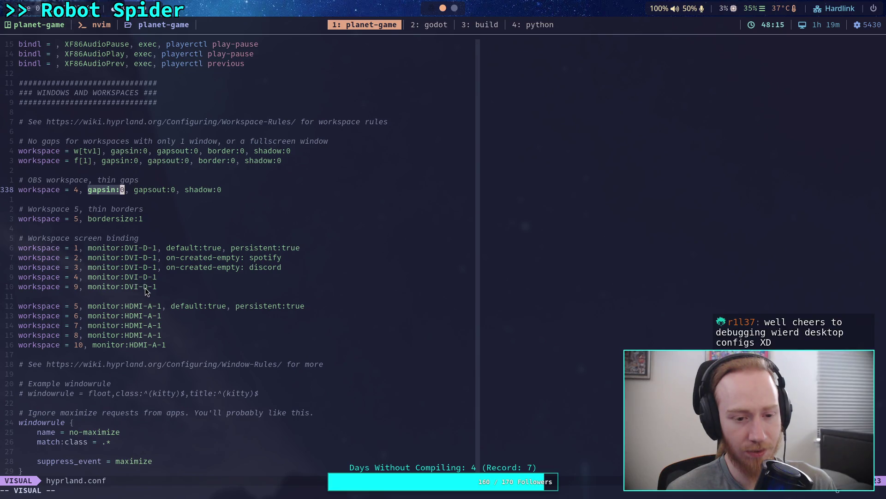
pyautogui.scroll(2, 146, 291)
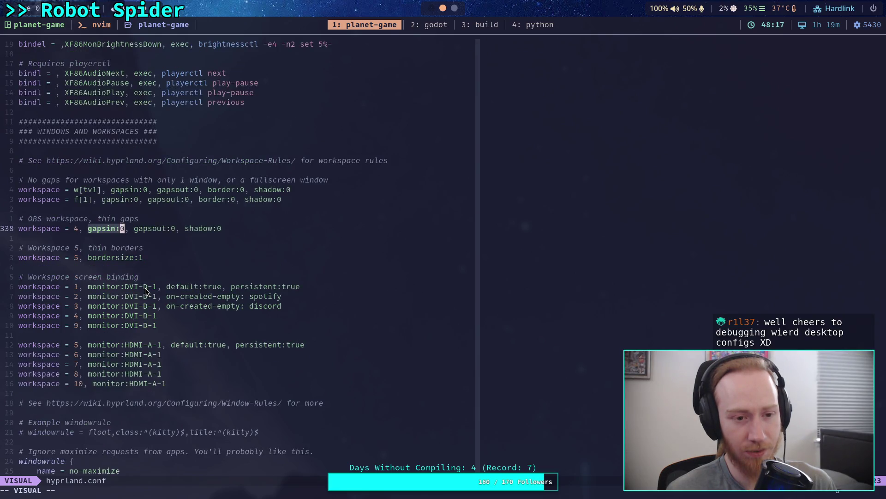
pyautogui.scroll(-15, 145, 289)
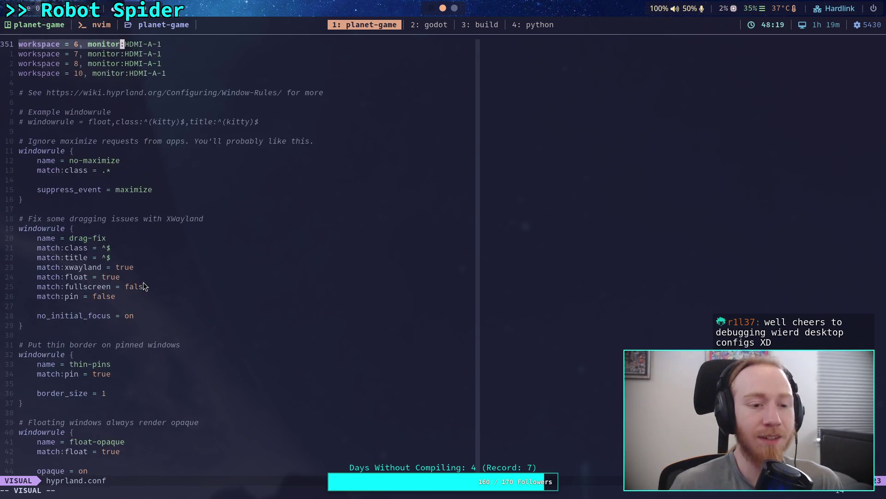
pyautogui.scroll(-7, 142, 267)
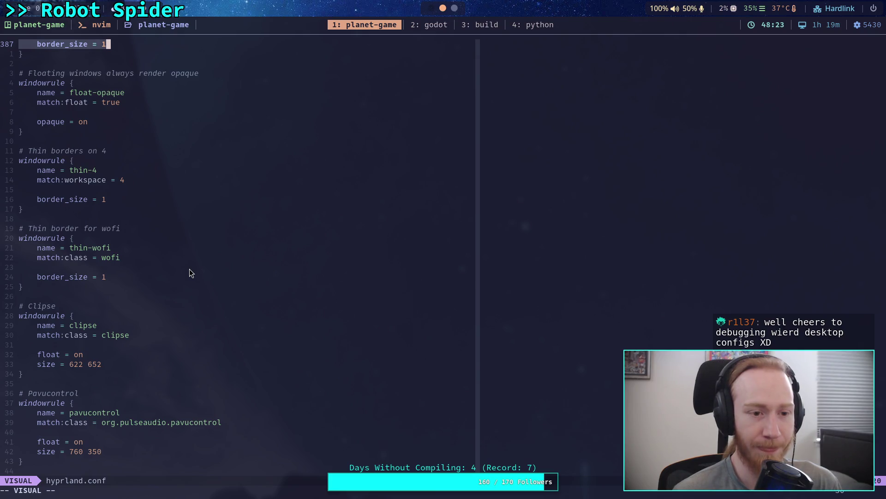
pyautogui.moveTo(124, 200); pyautogui.dragTo(25, 160)
pyautogui.scroll(4, 148, 208)
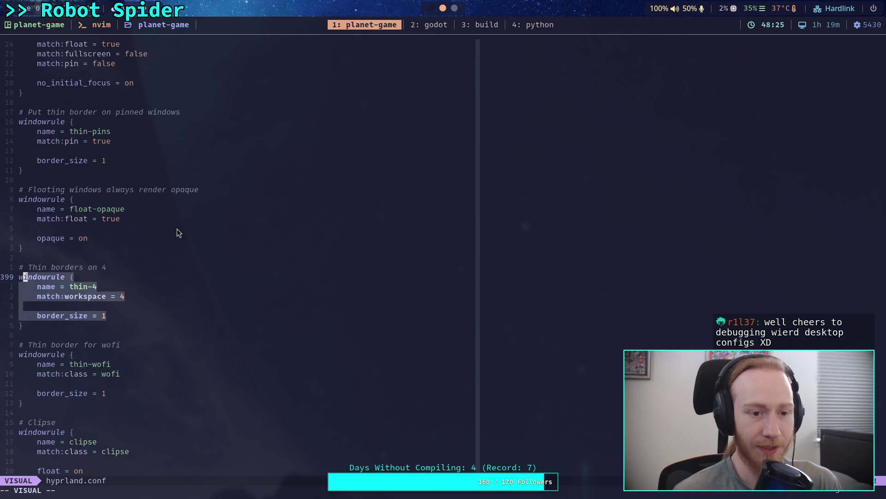
pyautogui.scroll(3, 193, 252)
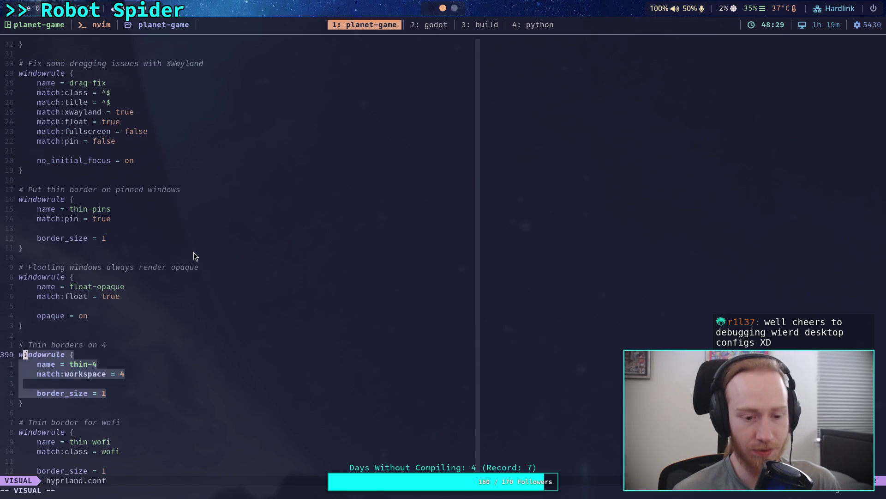
pyautogui.scroll(1, 193, 257)
pyautogui.scroll(10, 193, 253)
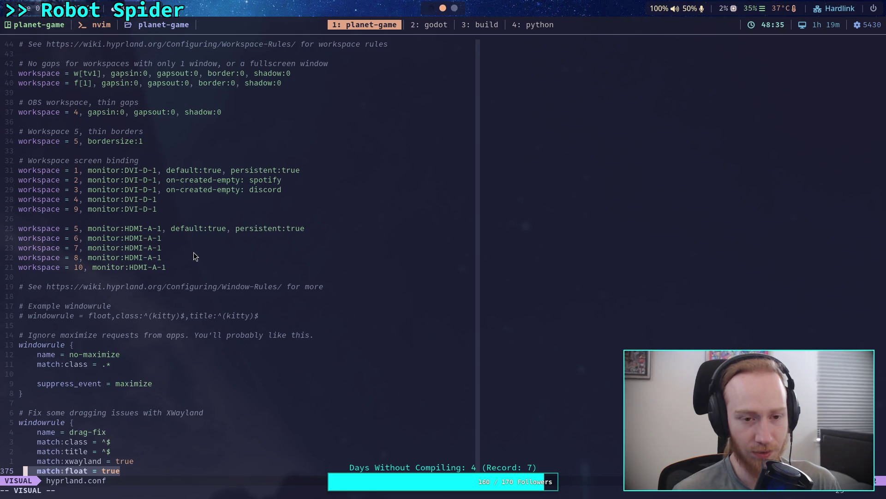
pyautogui.scroll(-10, 193, 253)
pyautogui.click(139, 253)
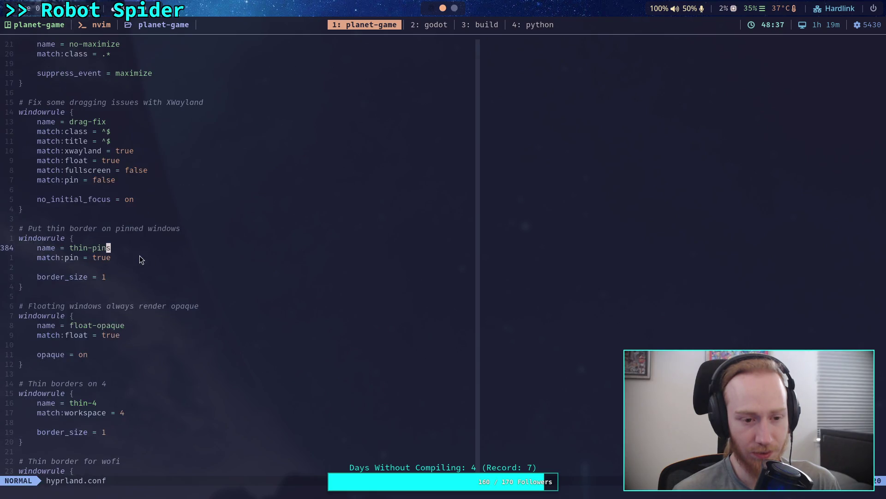
pyautogui.scroll(-3, 128, 248)
pyautogui.scroll(-5, 128, 247)
pyautogui.scroll(-4, 128, 247)
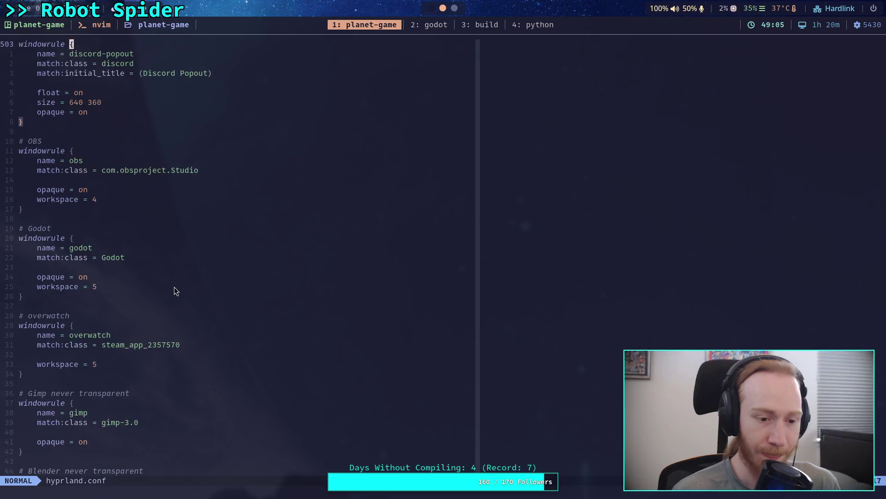
pyautogui.scroll(-3, 175, 288)
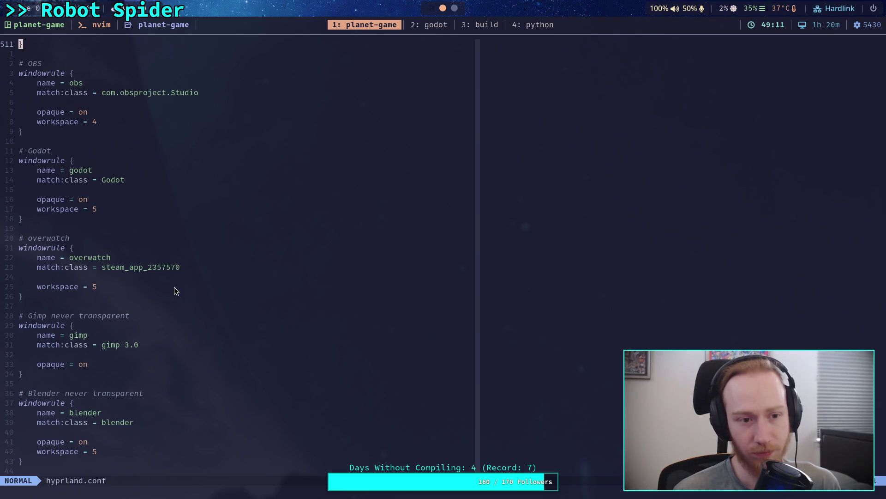
pyautogui.scroll(5, 174, 286)
pyautogui.scroll(-4, 174, 287)
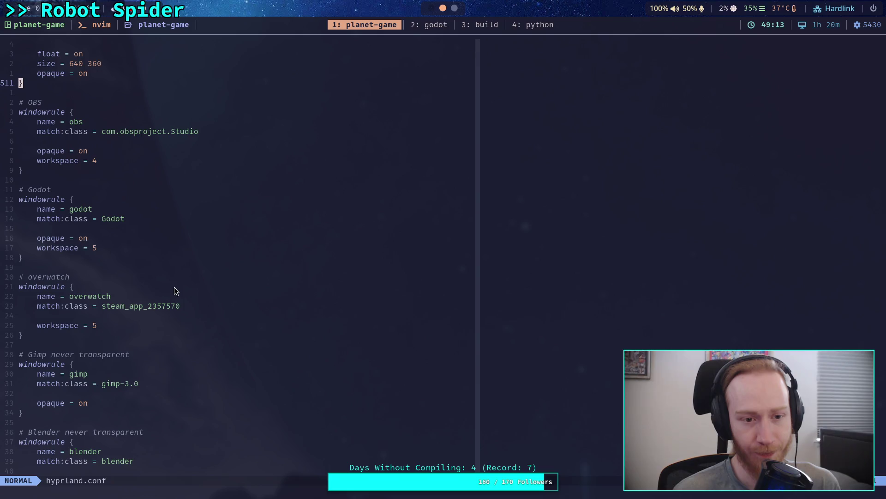
pyautogui.scroll(-2, 174, 287)
pyautogui.scroll(-3, 174, 287)
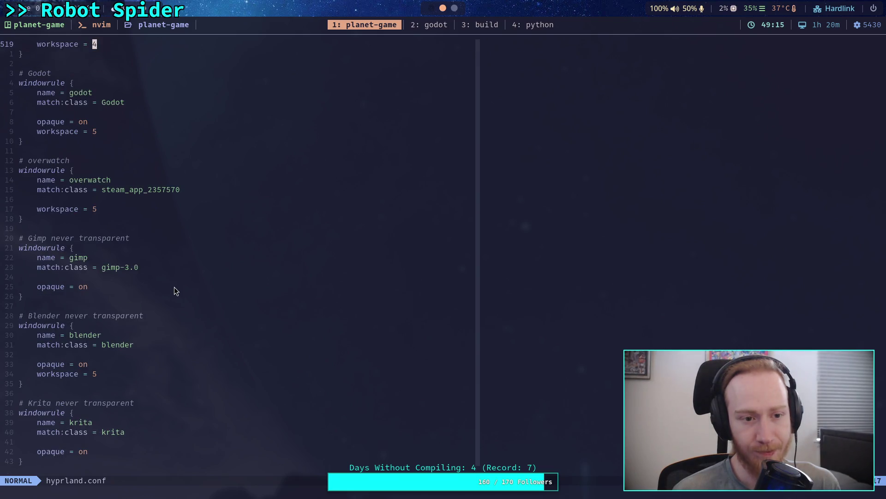
pyautogui.scroll(3, 173, 286)
pyautogui.moveTo(107, 210); pyautogui.dragTo(76, 186)
pyautogui.click(132, 222)
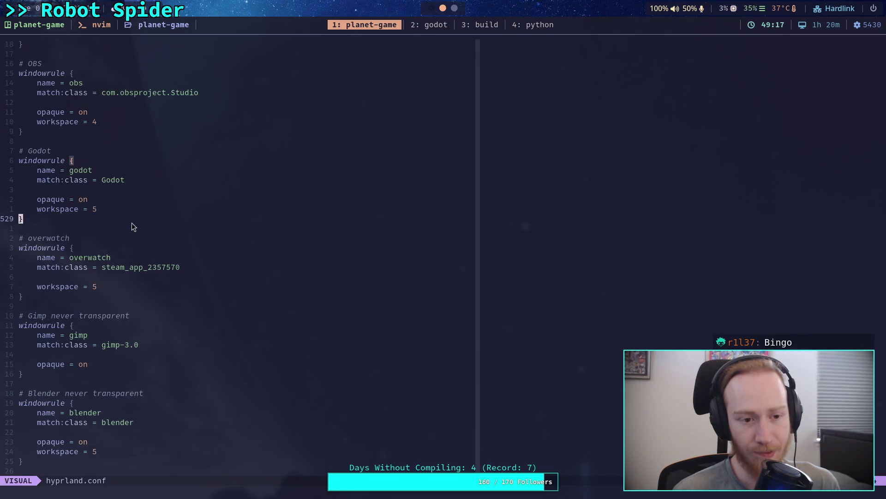
pyautogui.scroll(-4, 131, 223)
pyautogui.scroll(-1, 193, 245)
pyautogui.scroll(1, 192, 244)
pyautogui.scroll(5, 192, 245)
pyautogui.scroll(-8, 193, 245)
pyautogui.scroll(20, 193, 244)
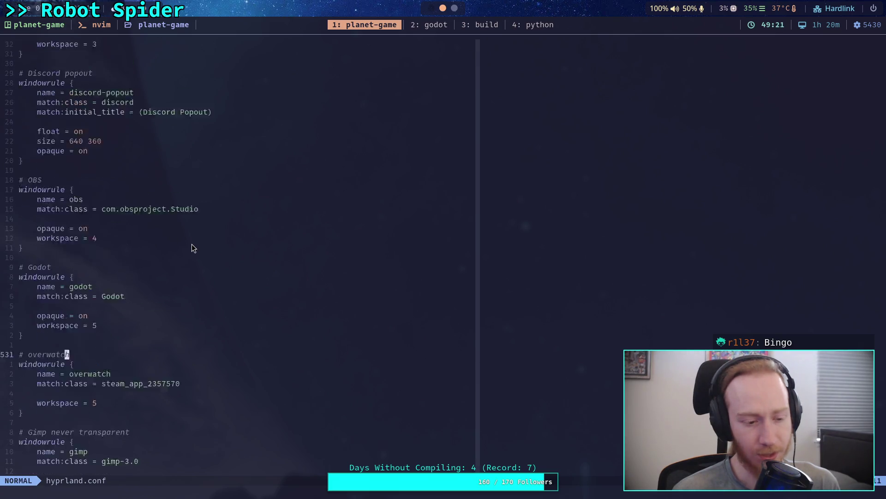
pyautogui.scroll(5, 193, 248)
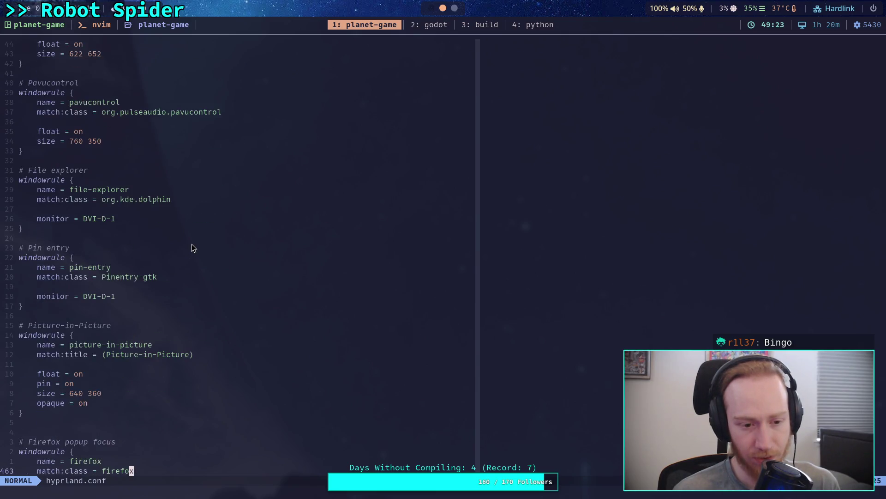
pyautogui.scroll(12, 193, 248)
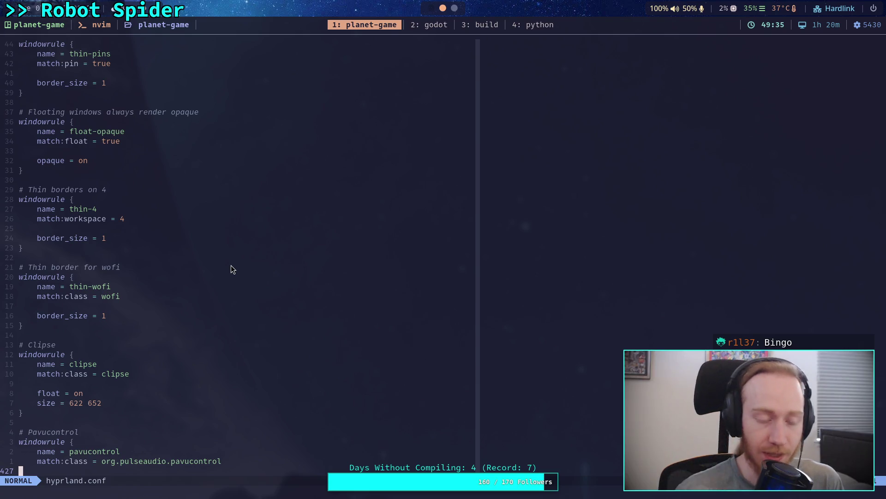
pyautogui.scroll(8, 231, 265)
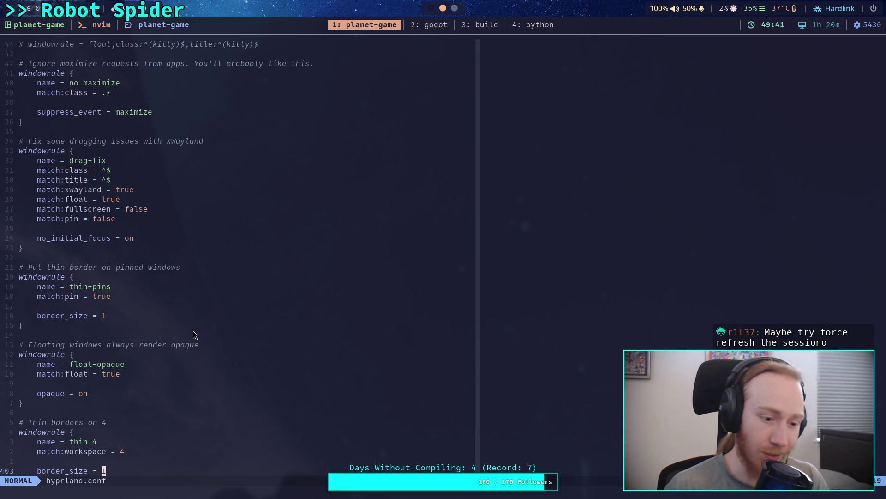
pyautogui.scroll(3, 196, 326)
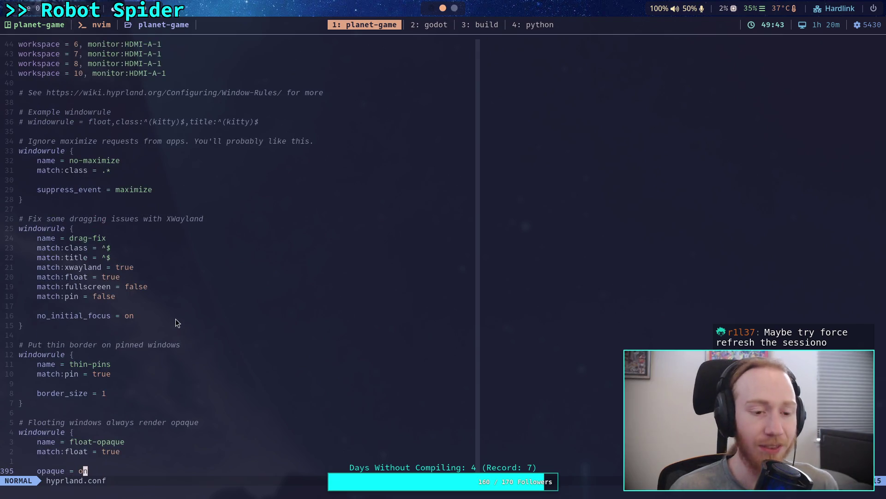
pyautogui.scroll(12, 173, 316)
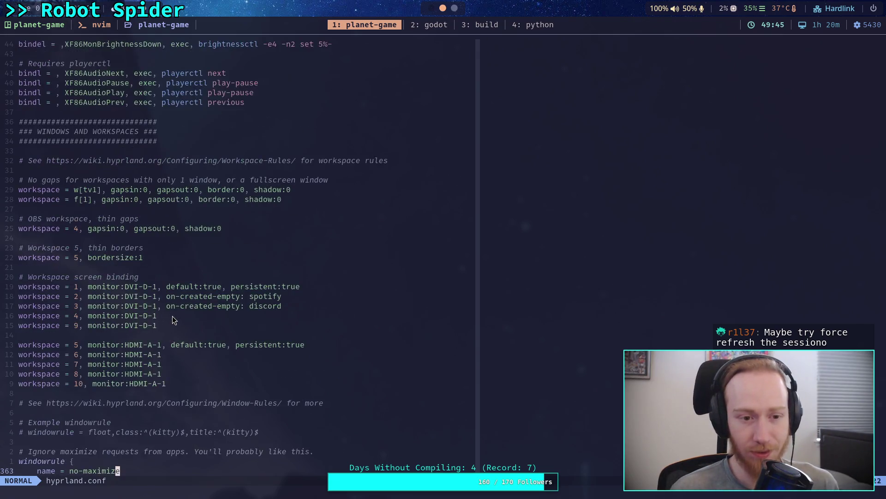
pyautogui.scroll(2, 173, 316)
pyautogui.moveTo(143, 335); pyautogui.dragTo(13, 336)
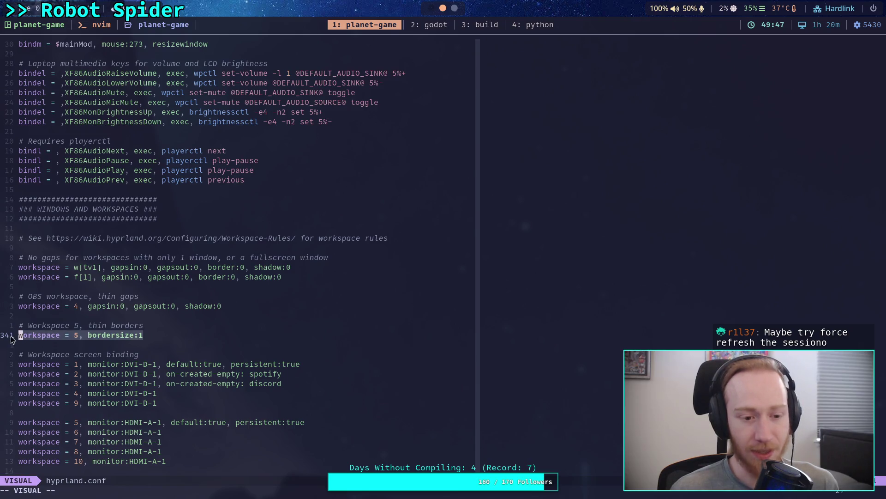
# Inspect the bordersize:1 setting and the drag-fix windowrule block
pyautogui.doubleClick(97, 334)
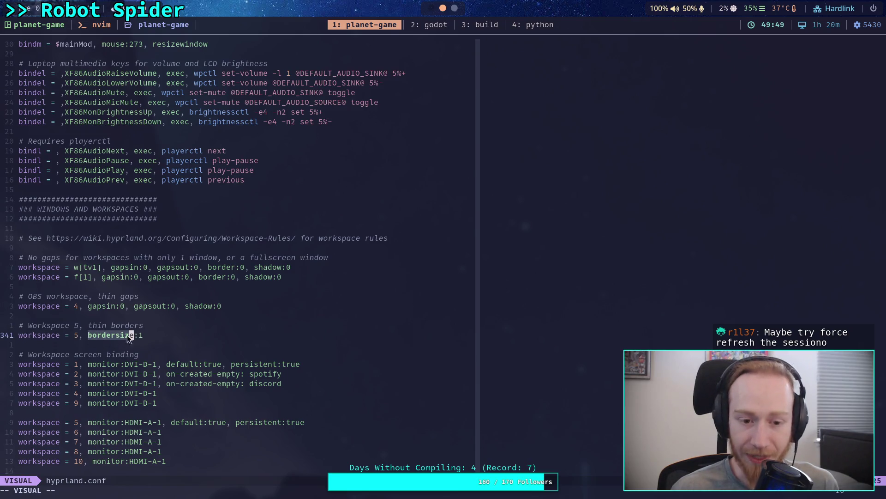
pyautogui.scroll(-4, 143, 314)
pyautogui.moveTo(143, 221); pyautogui.dragTo(101, 218)
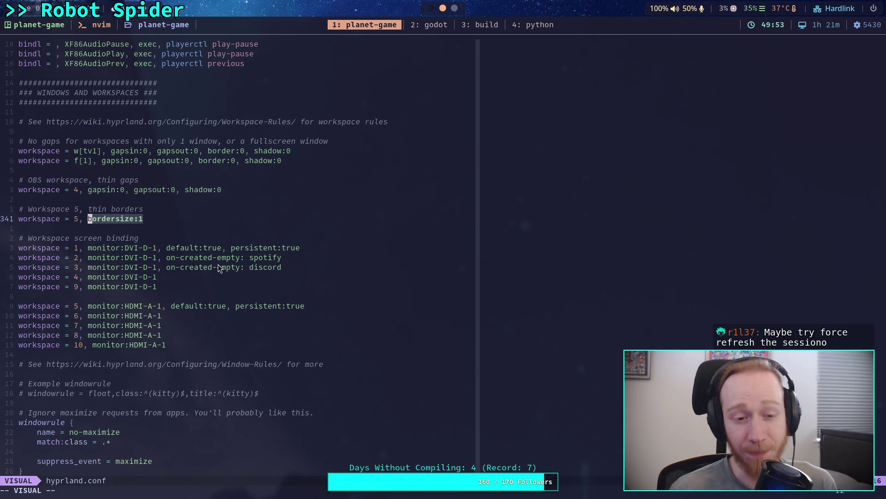
pyautogui.scroll(4, 218, 266)
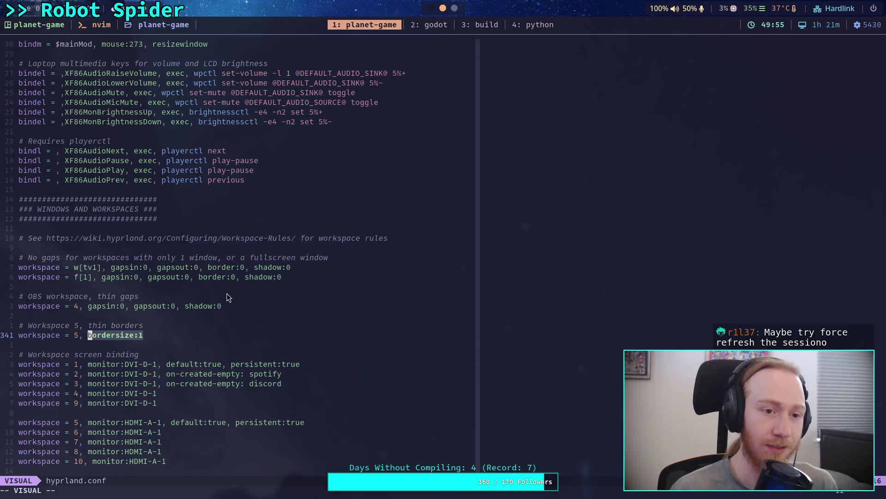
pyautogui.scroll(-8, 226, 292)
pyautogui.scroll(-7, 226, 292)
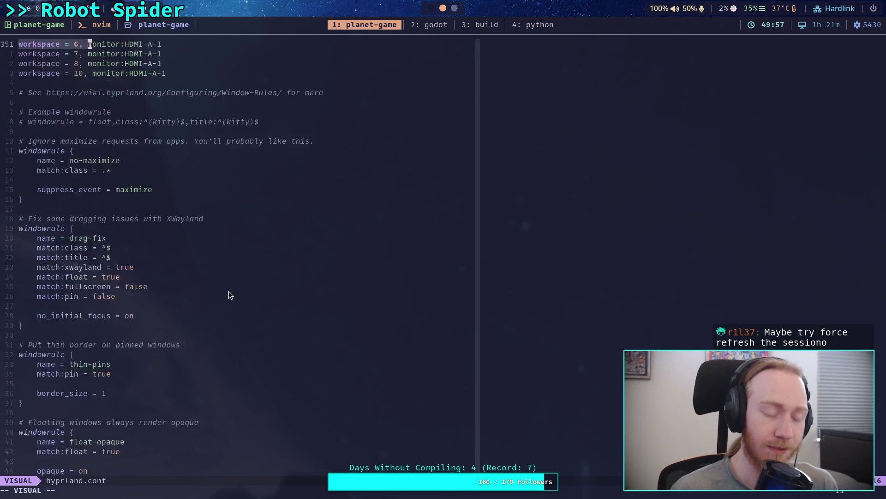
pyautogui.click(235, 257)
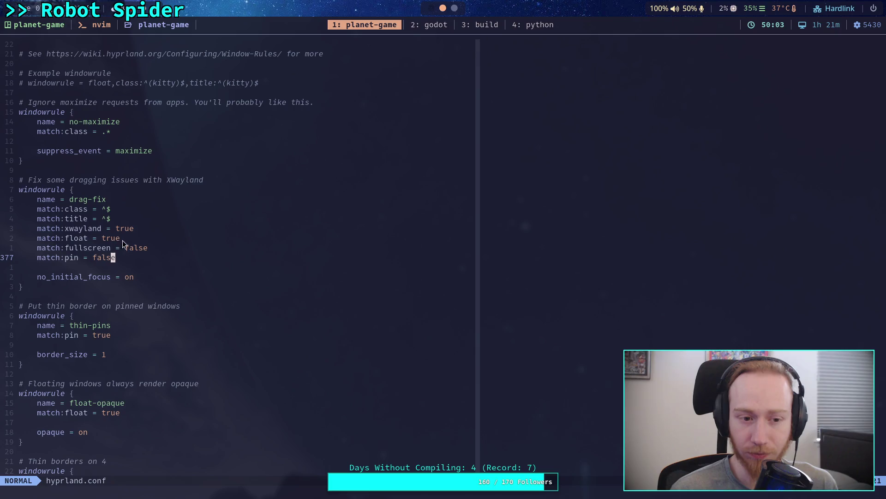
# Look over the xwayland/float and thin-pins rule lines, then quit Neovim with :qa
pyautogui.moveTo(132, 240); pyautogui.dragTo(66, 229)
pyautogui.scroll(-3, 185, 247)
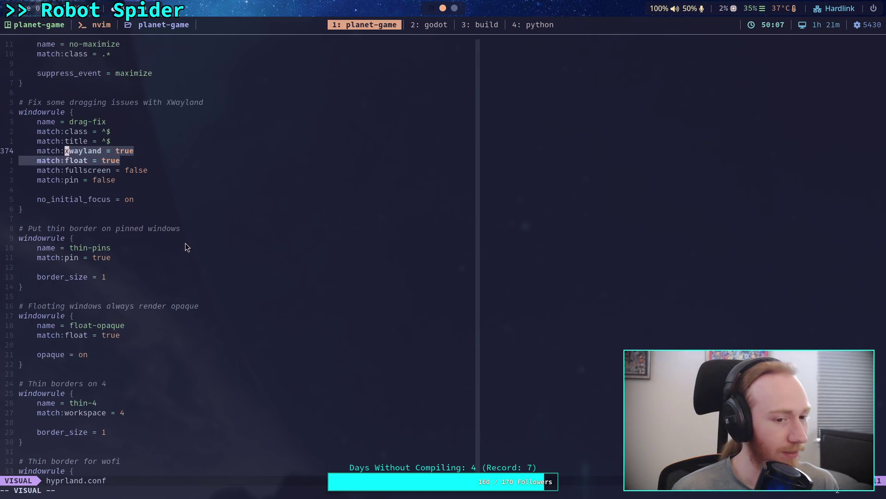
pyautogui.scroll(-3, 185, 243)
pyautogui.click(184, 240)
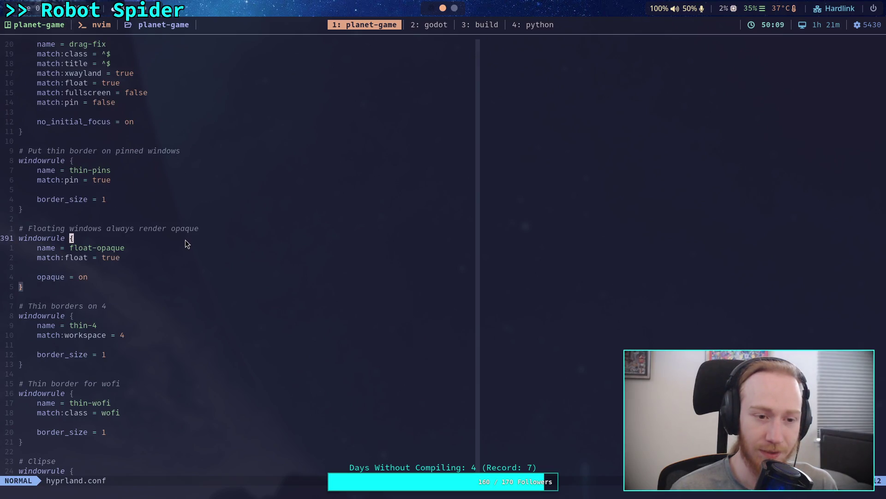
pyautogui.moveTo(109, 198); pyautogui.dragTo(86, 179)
pyautogui.click(147, 193)
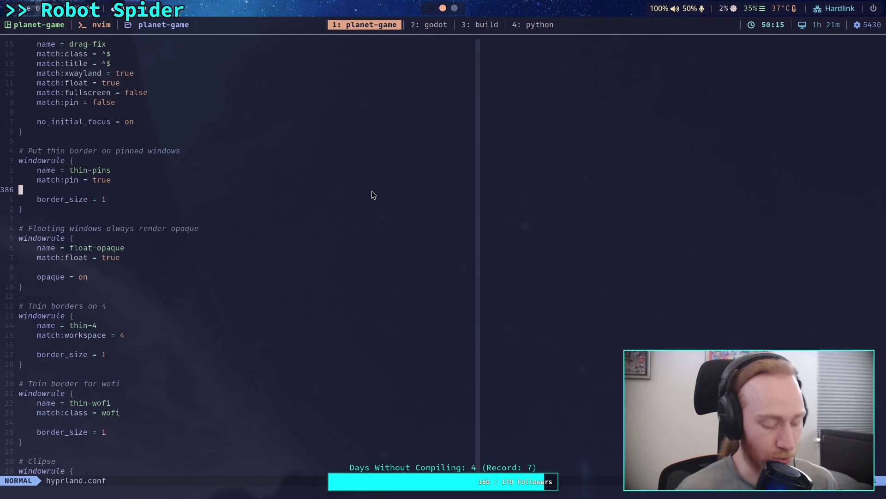
pyautogui.write(':qa')
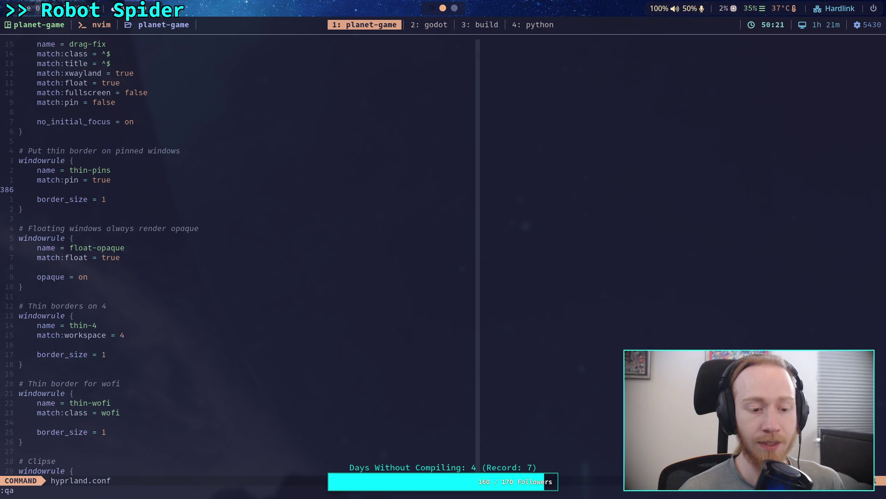
pyautogui.press('Return')
# Float the Project Manager and open the Planet Game project in the editor
pyautogui.press('super+1')
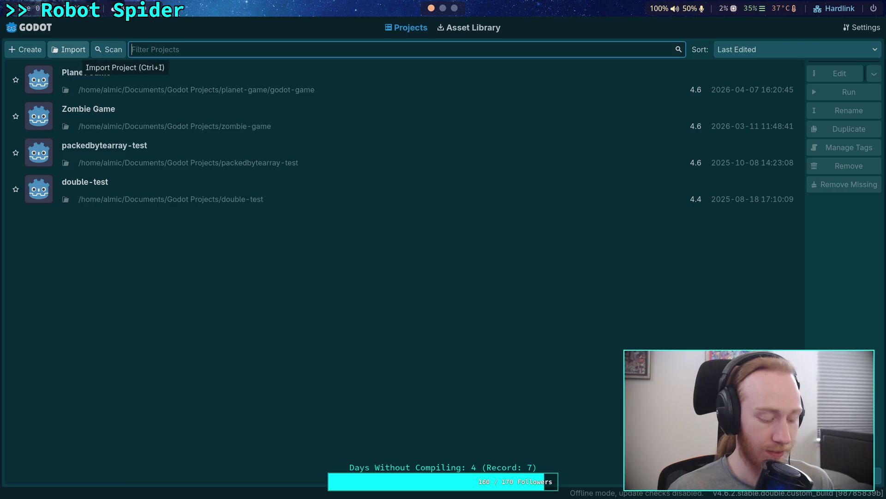
pyautogui.press('super+v')
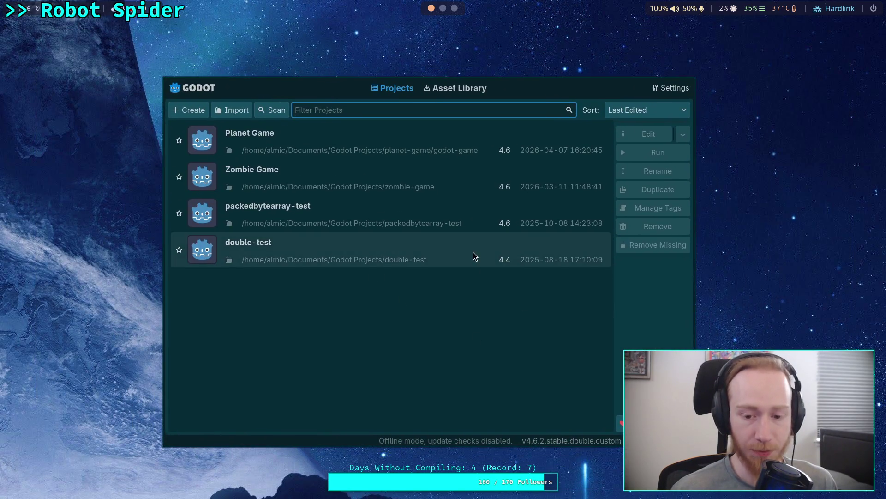
pyautogui.click(499, 148)
pyautogui.click(644, 134)
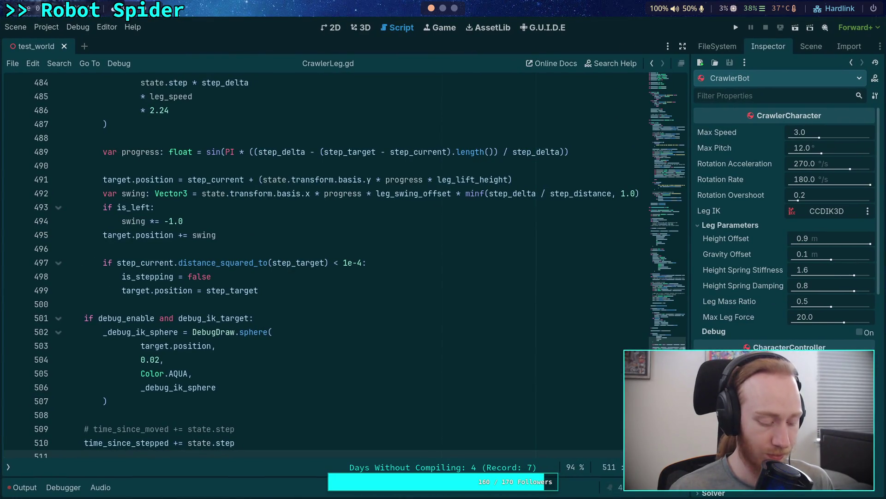
# Run the game and drag its window up and left to float over the editor
pyautogui.click(737, 13)
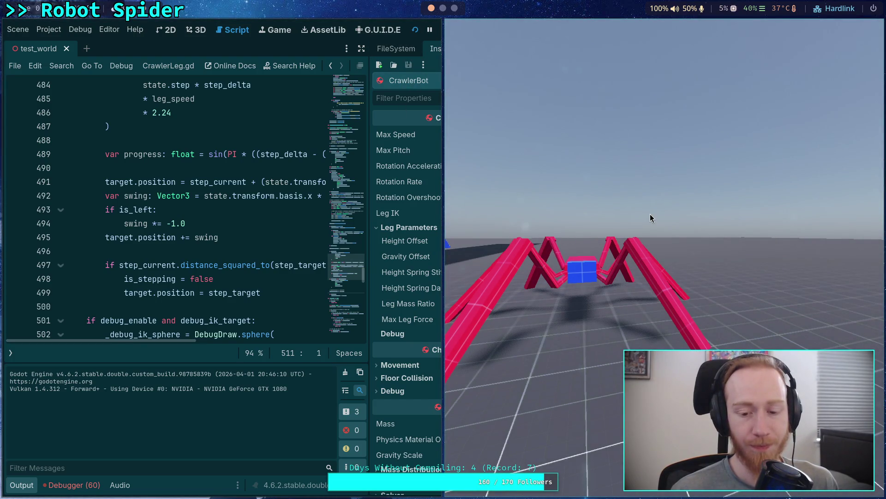
pyautogui.moveTo(612, 248)
pyautogui.mouseDown()
pyautogui.moveTo(633, 247)
pyautogui.moveTo(385, 210)
pyautogui.mouseUp()
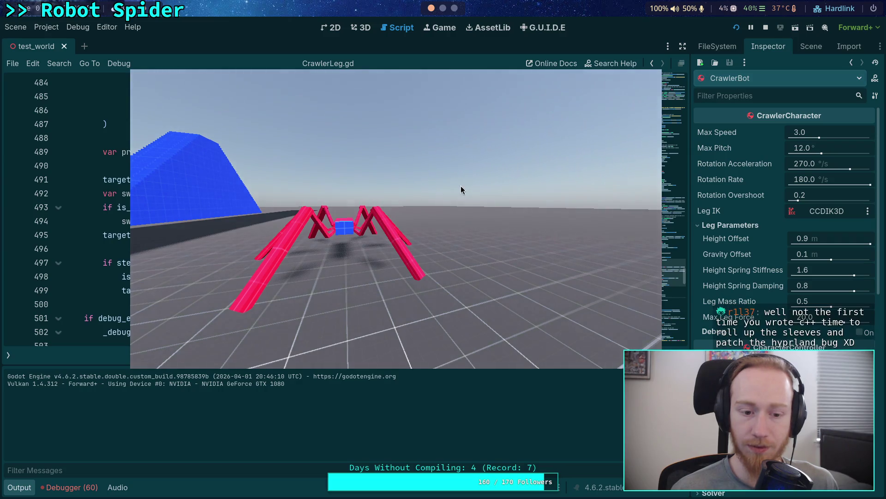
pyautogui.moveTo(442, 187); pyautogui.dragTo(401, 173)
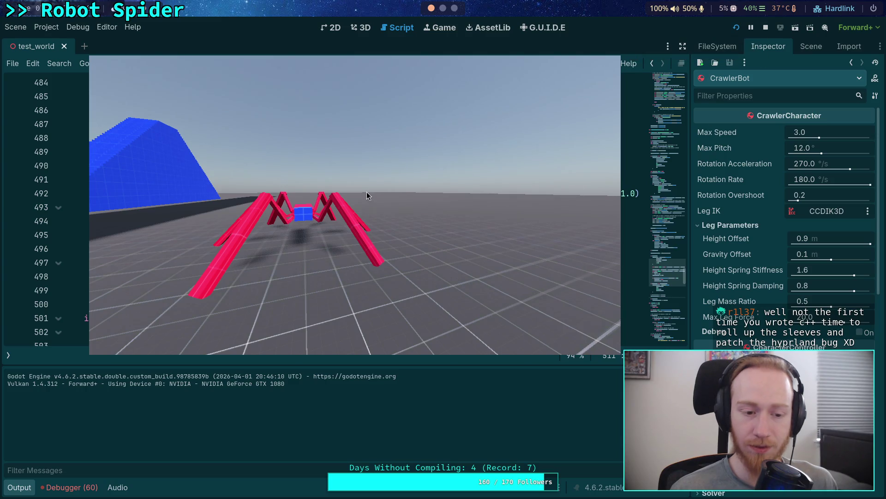
# Capture input in the game window and walk the spider with W onto the blue ramp
pyautogui.click(333, 223)
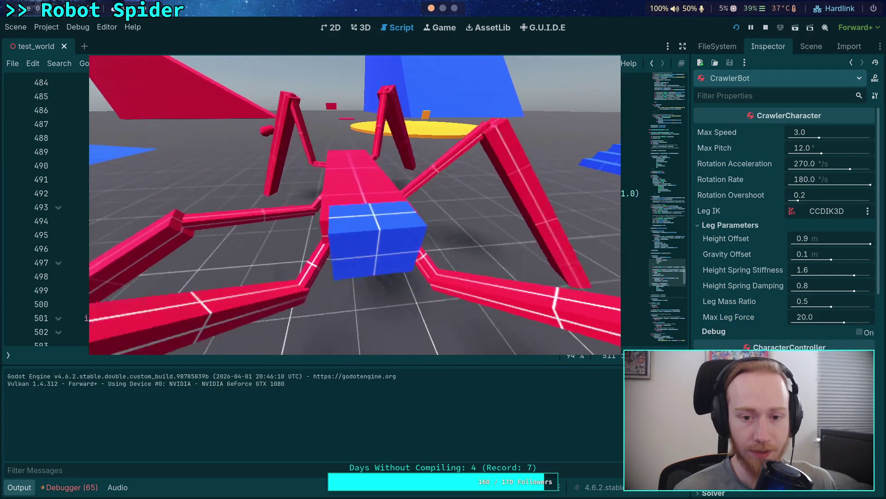
pyautogui.press('w')
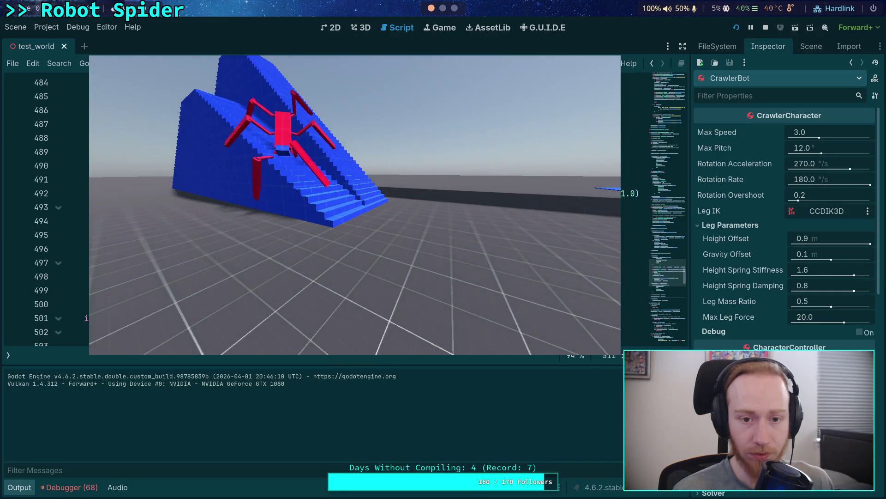
# Stop the spider test game after driving it up the blue staircase
pyautogui.click(766, 28)
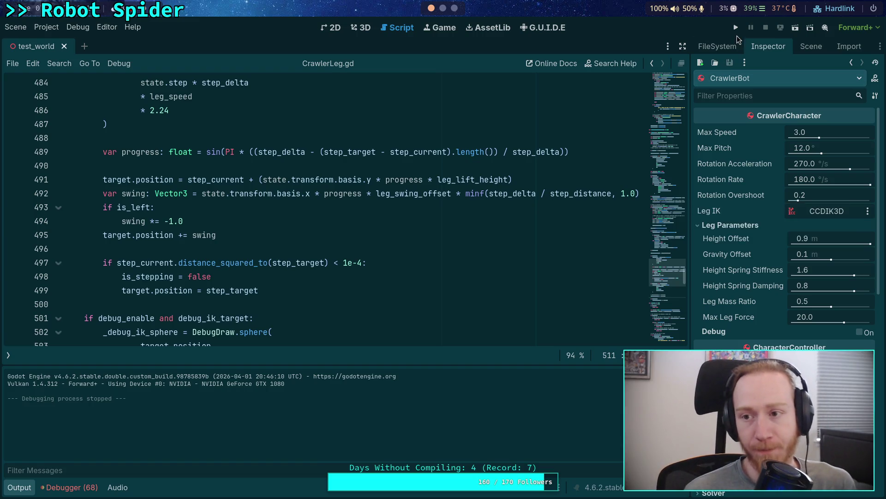
# Relaunch the spider project and focus its game window tiled beside the editor
pyautogui.click(740, 28)
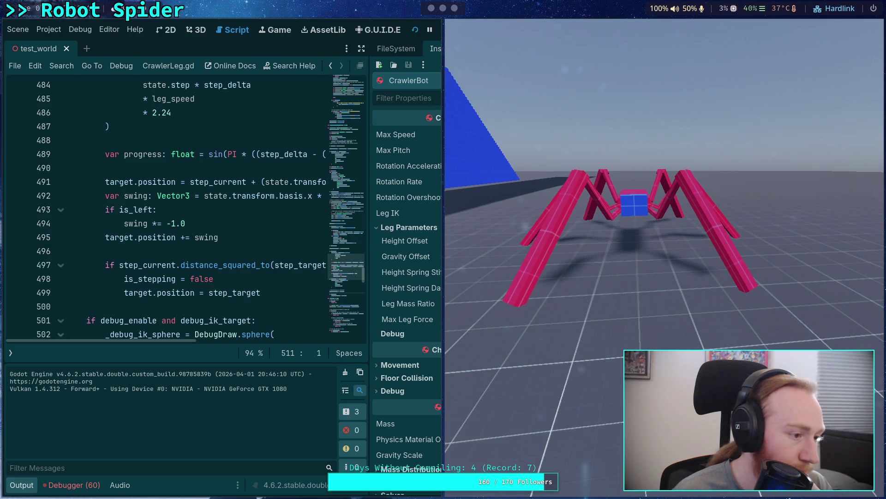
pyautogui.click(550, 354)
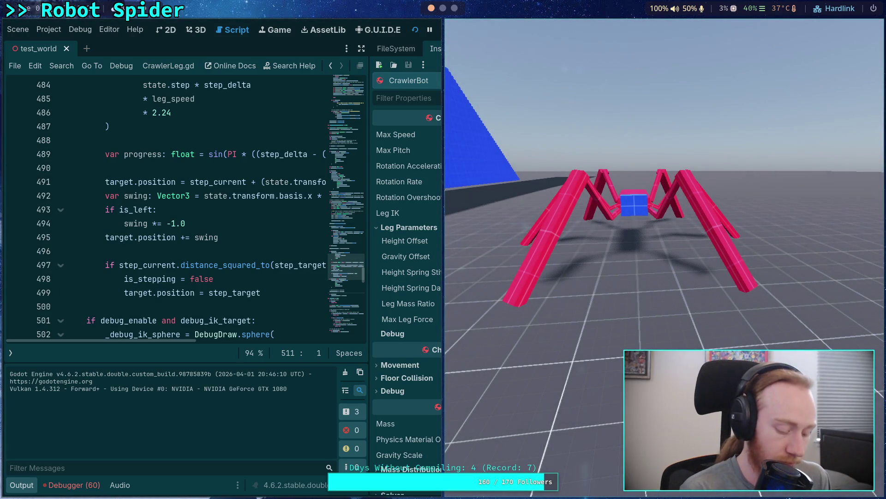
# Bring the Godot editor back in front of the walking spider game
pyautogui.click(420, 179)
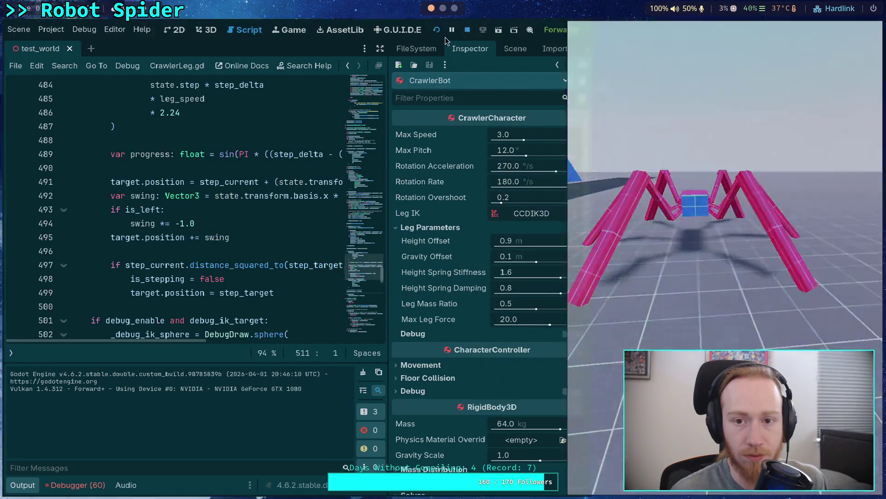
# Stop the spider test run and collapse the bottom Output panel
pyautogui.click(444, 30)
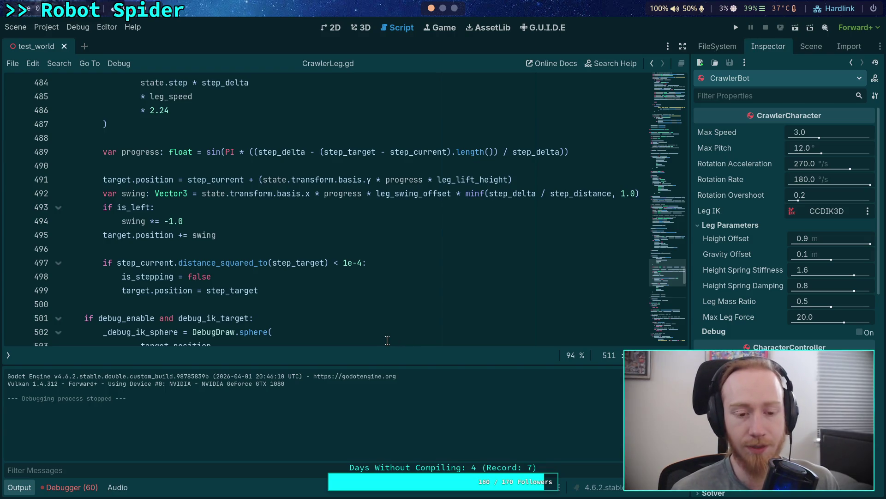
pyautogui.click(27, 488)
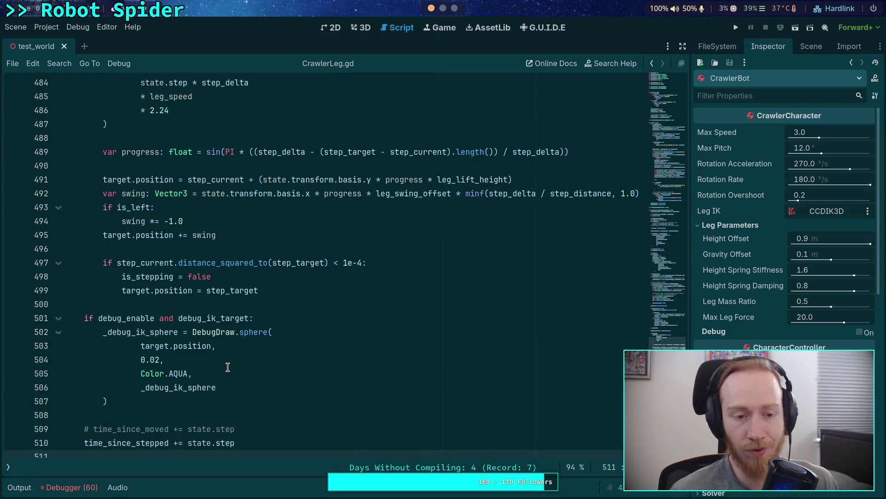
# Scroll up to the shape_cast code and leave the editor in fullscreen
pyautogui.scroll(20, 227, 367)
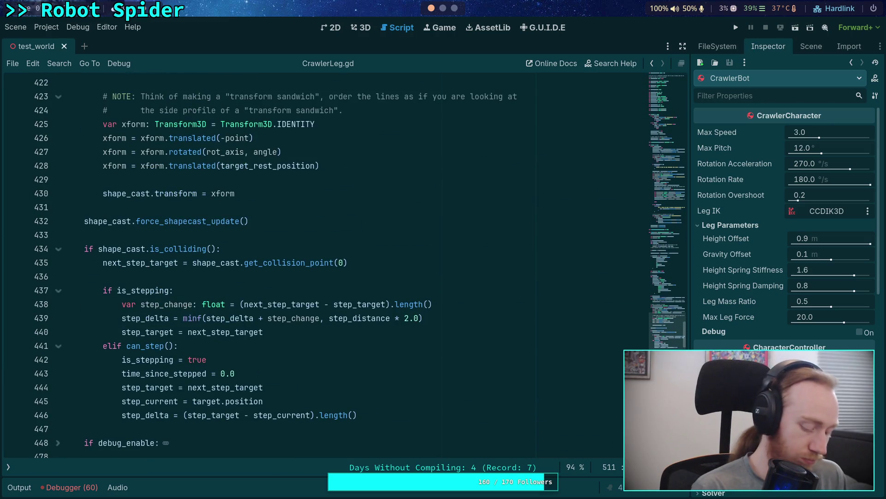
pyautogui.hotkey('shift', 'F11')
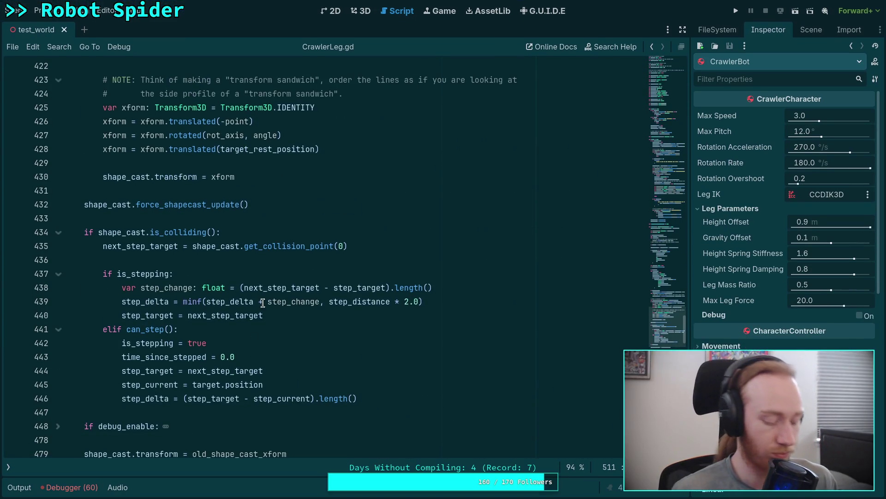
pyautogui.hotkey('shift', 'F11')
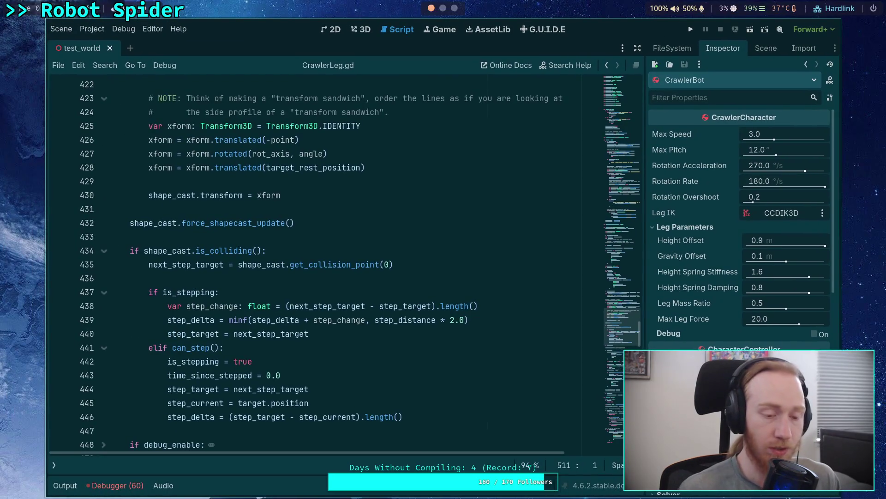
pyautogui.hotkey('shift', 'F11')
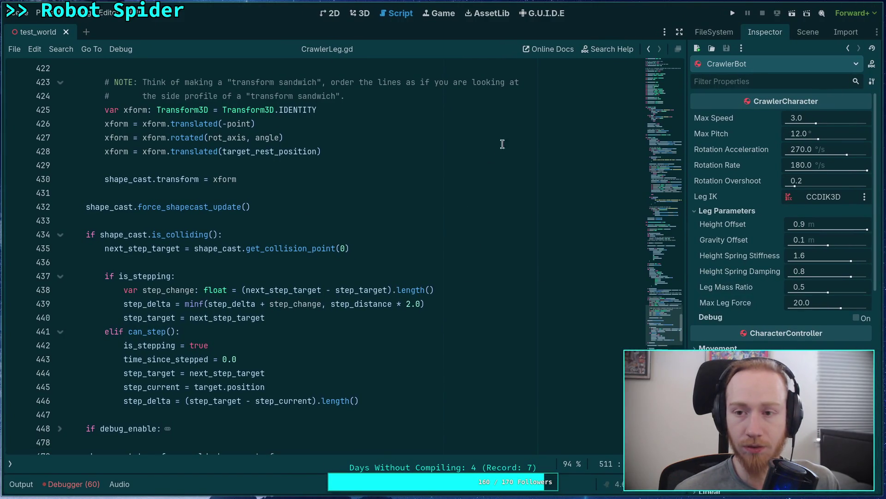
# Run the spider project briefly, then stop it with F8
pyautogui.click(732, 13)
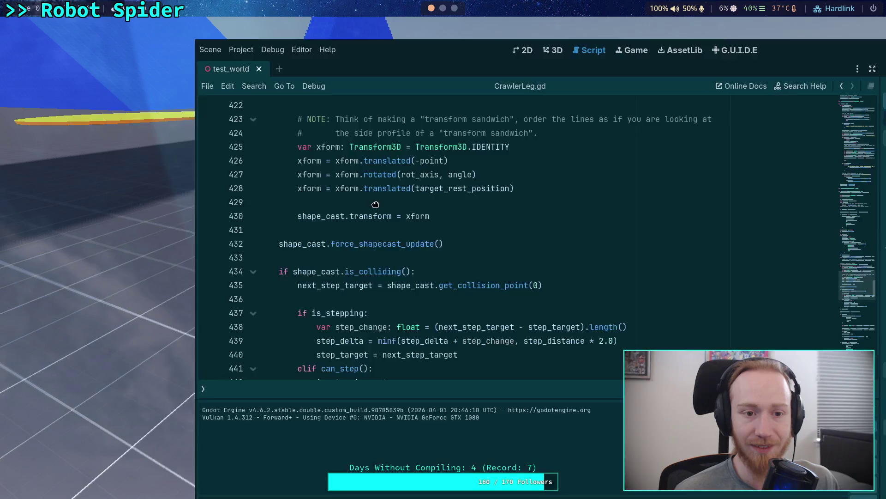
pyautogui.press('F8')
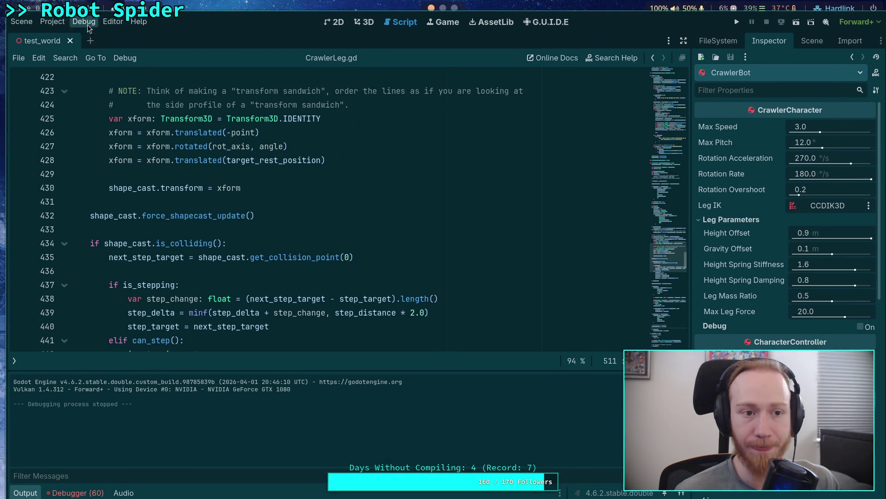
pyautogui.click(113, 22)
# Open Editor Settings and enlarge the window and its category list
pyautogui.click(122, 38)
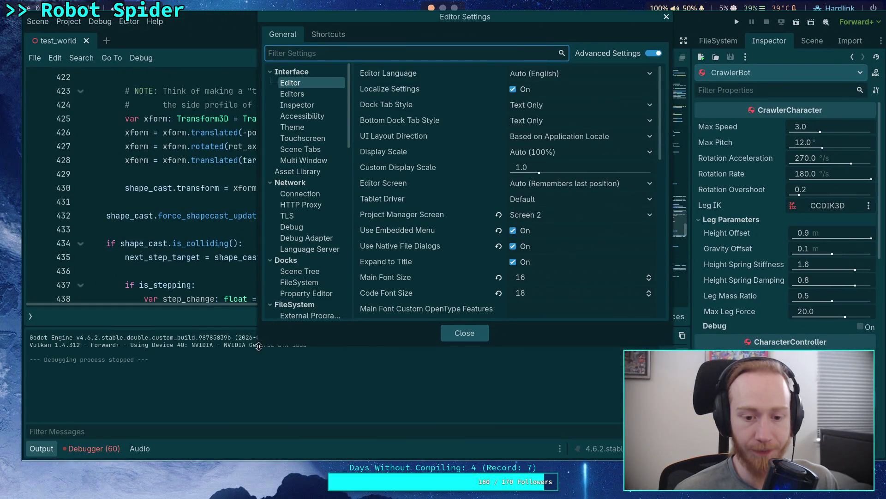
pyautogui.moveTo(256, 347); pyautogui.dragTo(120, 397)
pyautogui.moveTo(211, 158); pyautogui.dragTo(233, 158)
# Browse Multi Window, Version Control and Debugger settings, landing on Run > Window Placement
pyautogui.click(163, 160)
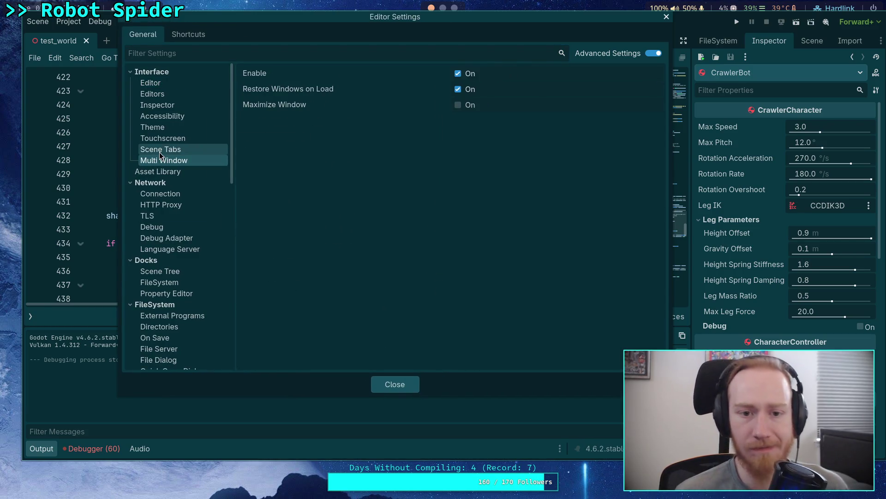
pyautogui.moveTo(273, 108)
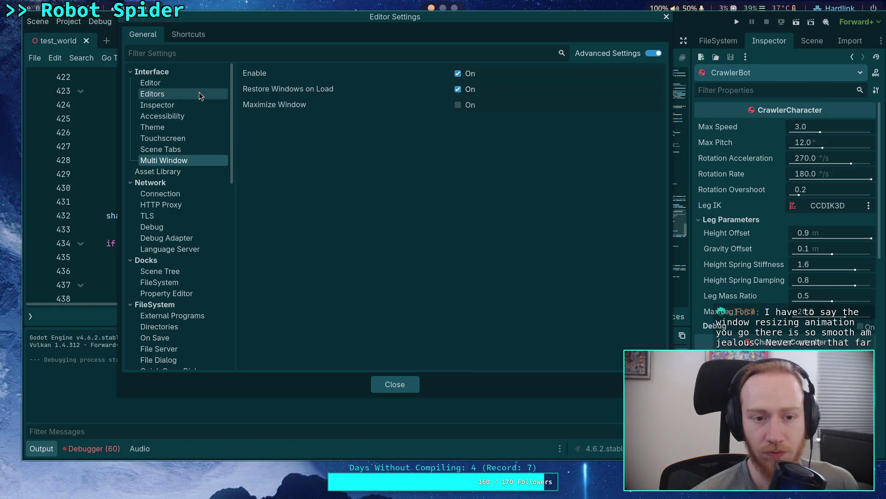
pyautogui.scroll(-10, 190, 203)
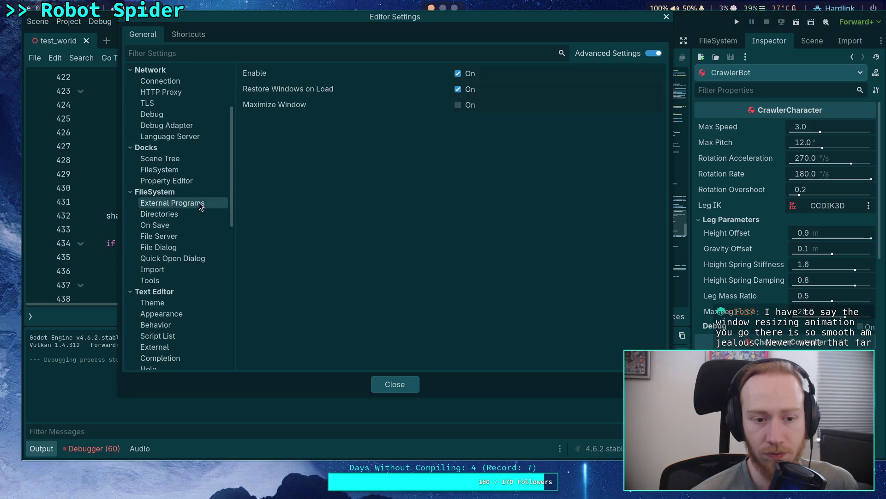
pyautogui.scroll(-10, 194, 201)
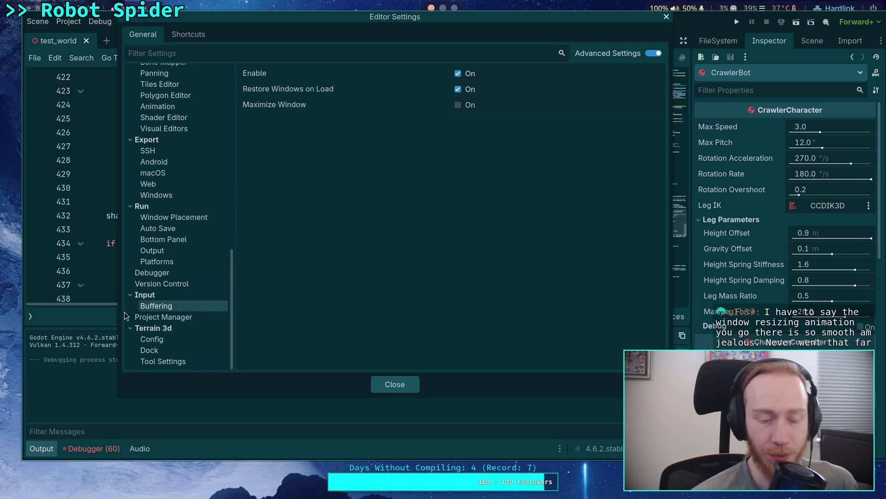
pyautogui.moveTo(88, 373)
pyautogui.mouseDown()
pyautogui.moveTo(85, 382)
pyautogui.moveTo(152, 406)
pyautogui.moveTo(191, 397)
pyautogui.moveTo(116, 392)
pyautogui.mouseUp()
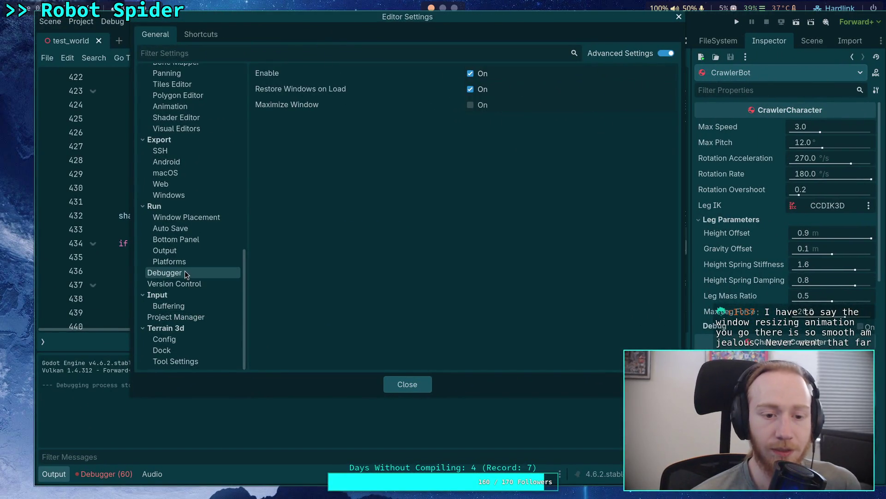
pyautogui.click(197, 283)
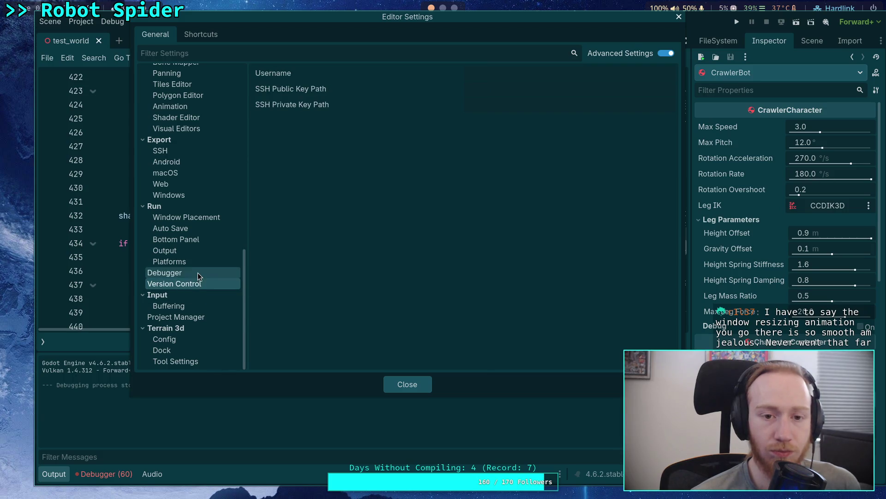
pyautogui.click(199, 273)
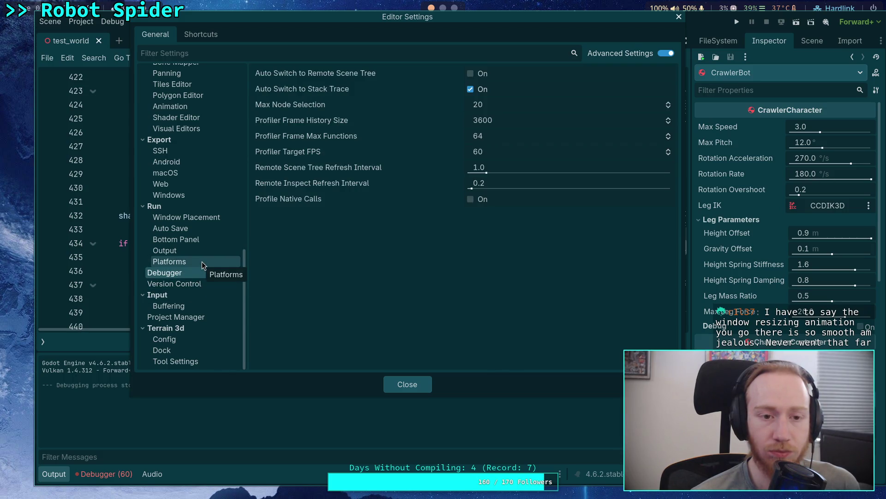
pyautogui.click(199, 217)
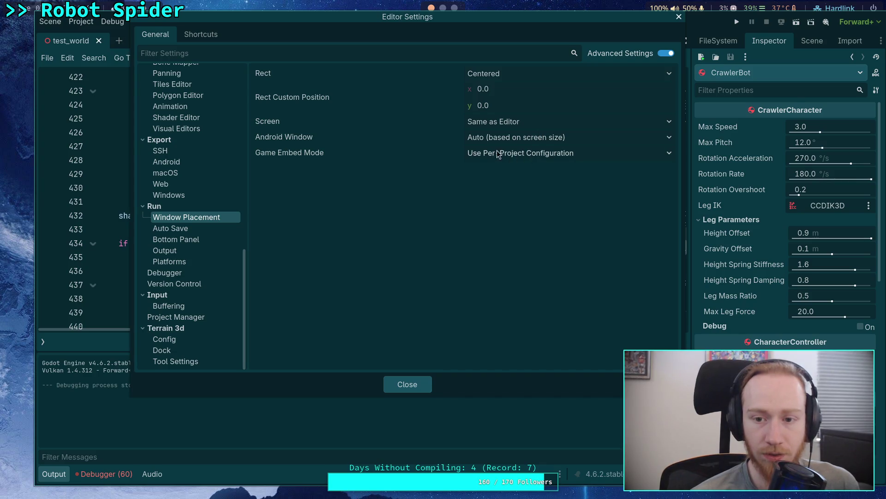
# Review the Rect, Screen and Android Window choices without changing them
pyautogui.click(502, 75)
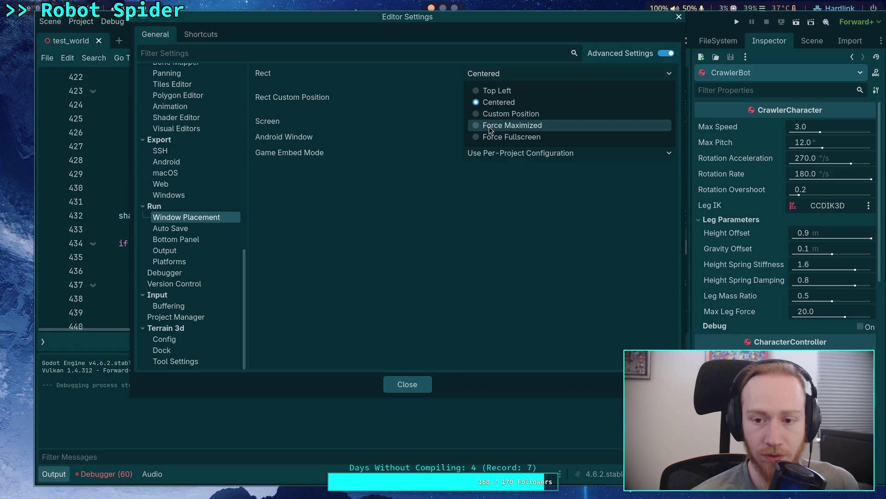
pyautogui.click(455, 120)
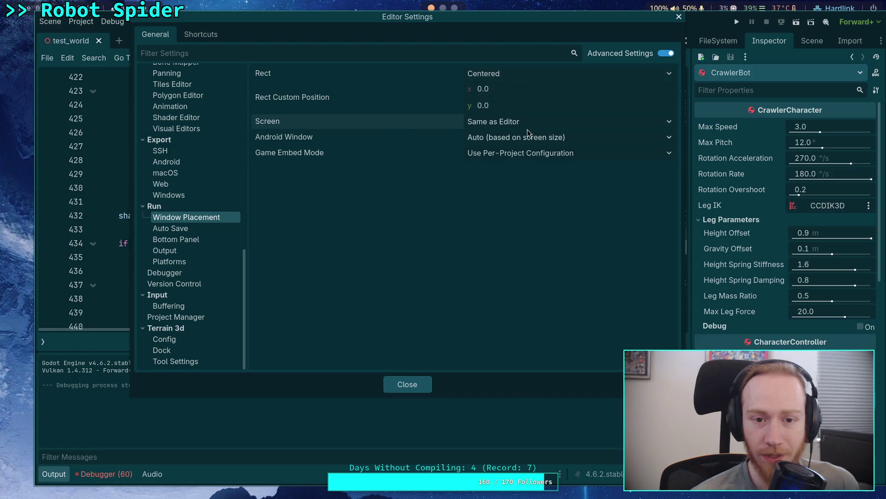
pyautogui.click(539, 122)
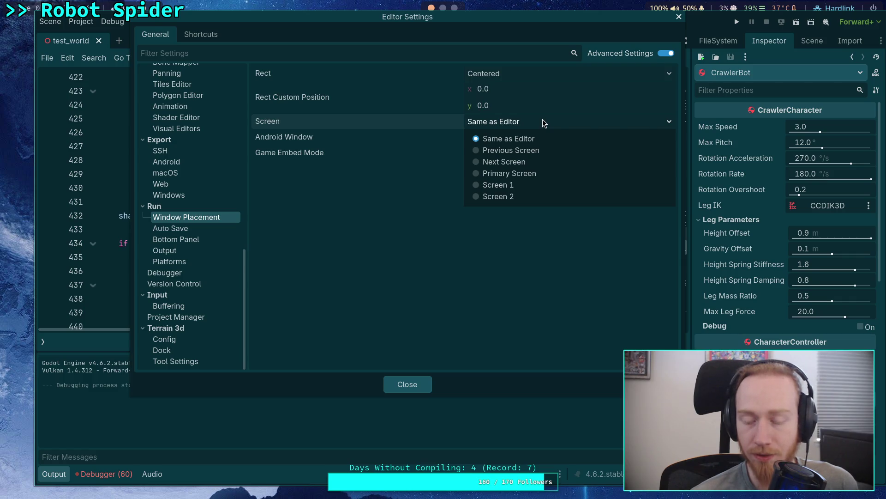
pyautogui.click(542, 121)
pyautogui.click(521, 137)
pyautogui.click(522, 137)
# Try Disabled embedding and Custom Position, revert to per-project and Centered, then close
pyautogui.click(503, 153)
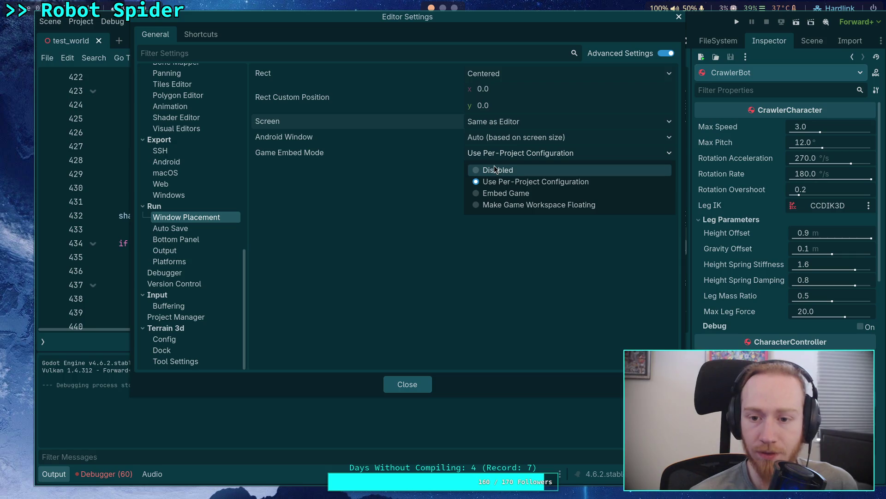
pyautogui.click(494, 168)
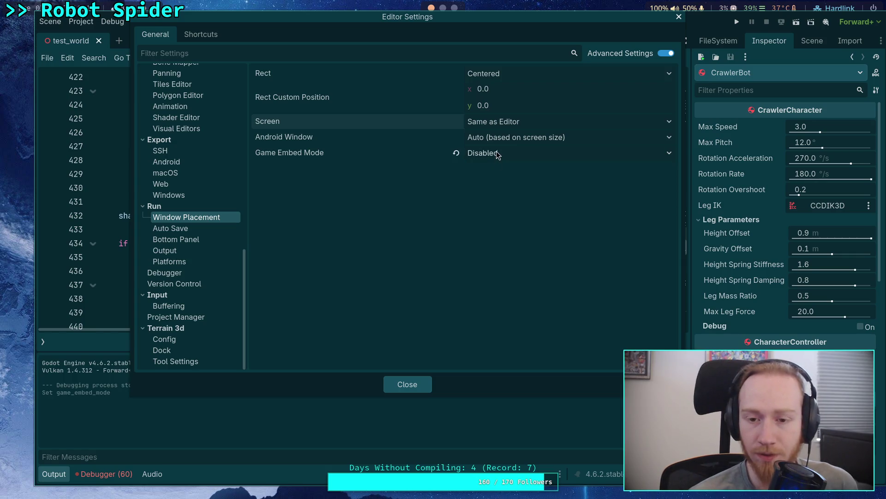
pyautogui.click(457, 153)
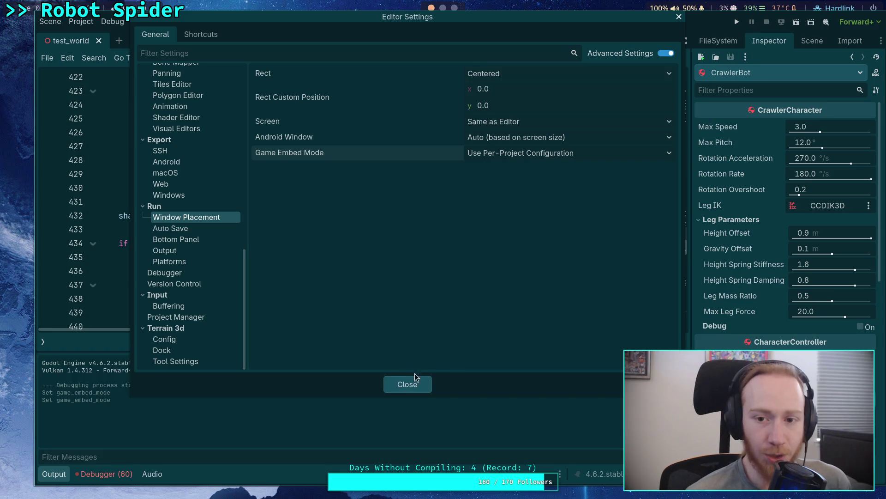
pyautogui.click(505, 72)
pyautogui.click(503, 118)
pyautogui.click(505, 76)
pyautogui.click(497, 103)
pyautogui.click(408, 384)
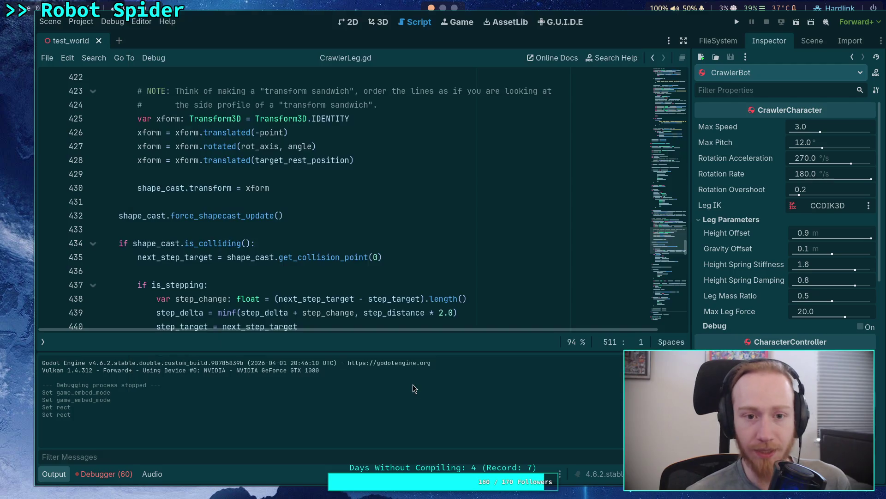
# Run the spider project again and stop it
pyautogui.click(737, 22)
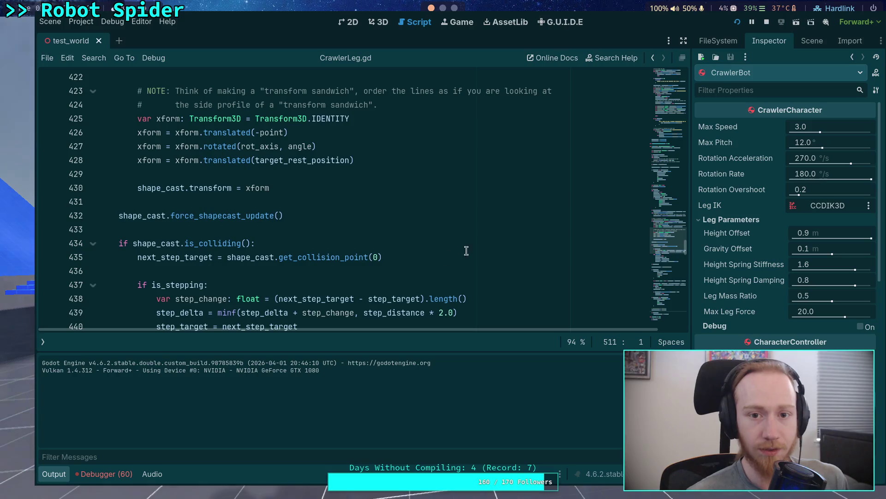
pyautogui.click(767, 22)
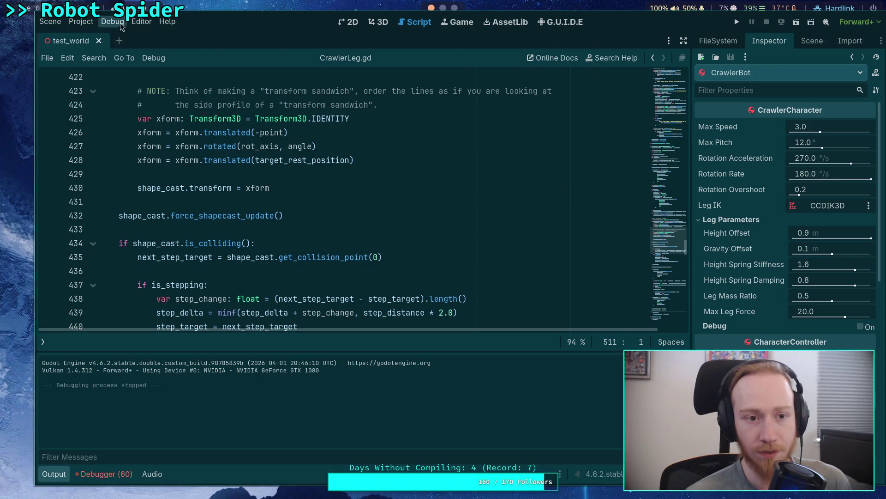
pyautogui.click(86, 23)
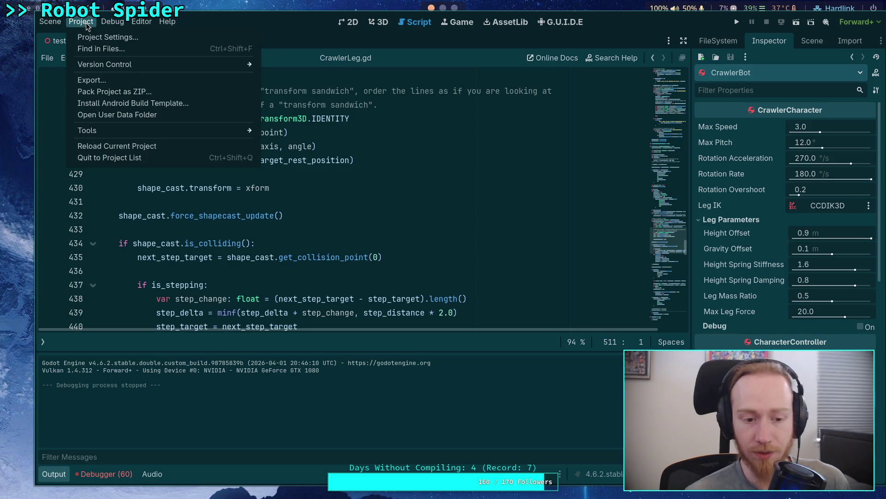
# Check the 60 errors in the Debugger, return to Output, and reopen Window Placement settings
pyautogui.click(113, 474)
pyautogui.click(127, 254)
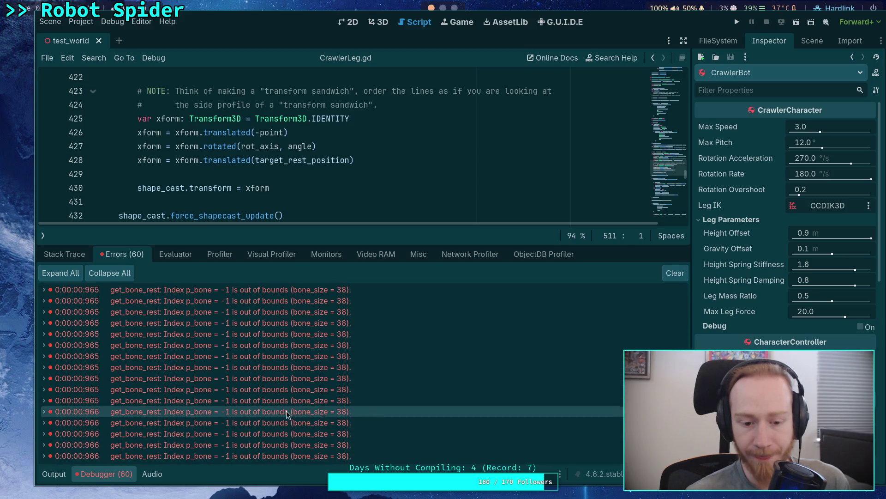
pyautogui.click(65, 475)
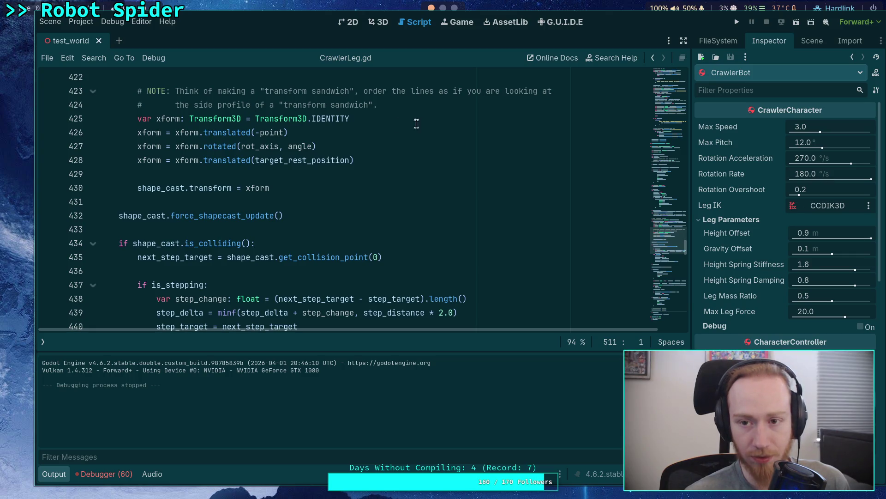
pyautogui.click(80, 22)
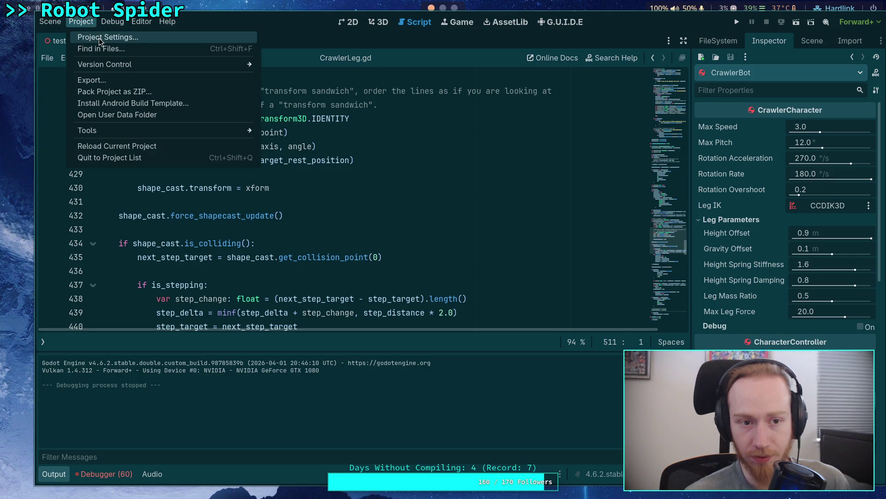
pyautogui.click(141, 37)
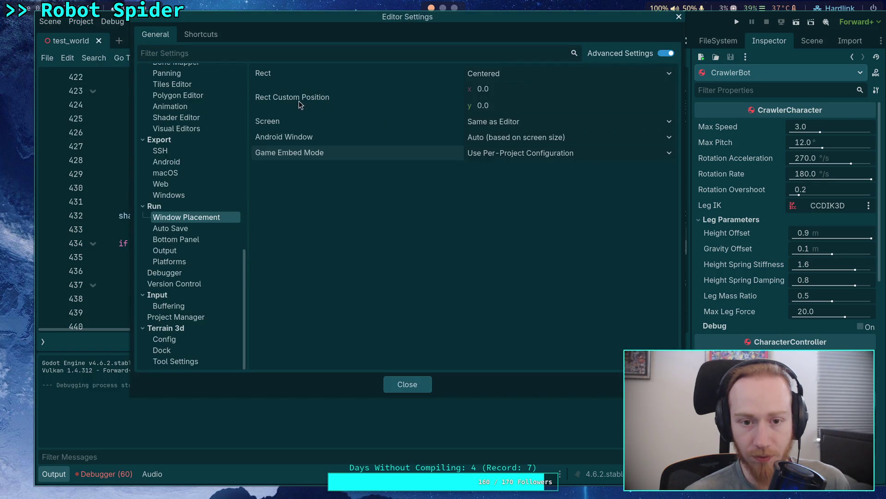
# Set the run window Rect to Force Fullscreen and test it with an F5 run
pyautogui.moveTo(299, 98)
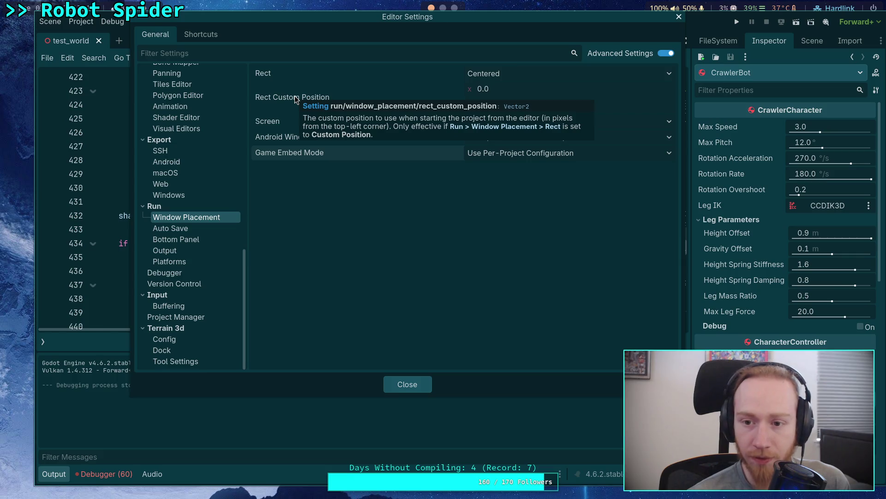
pyautogui.click(522, 70)
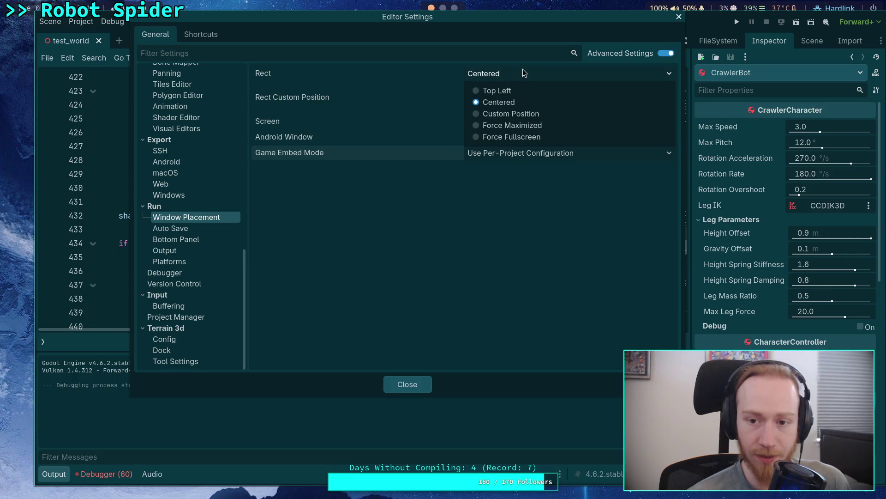
pyautogui.click(521, 127)
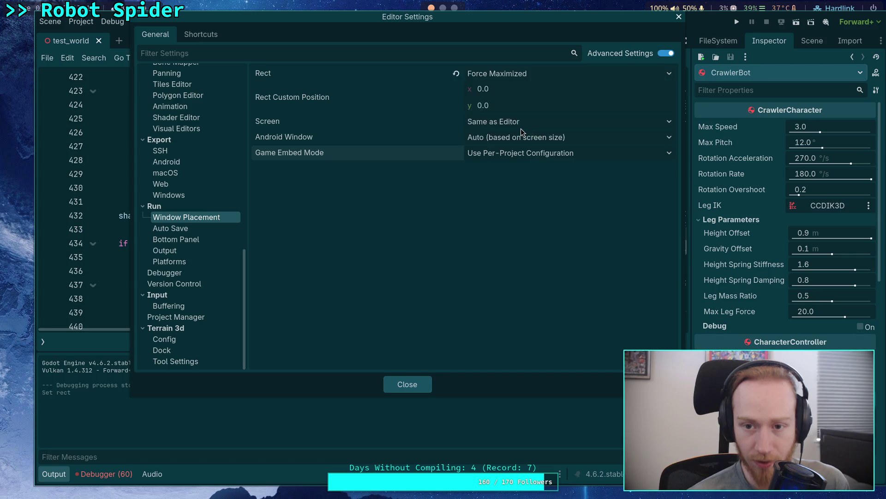
pyautogui.click(512, 75)
pyautogui.click(514, 140)
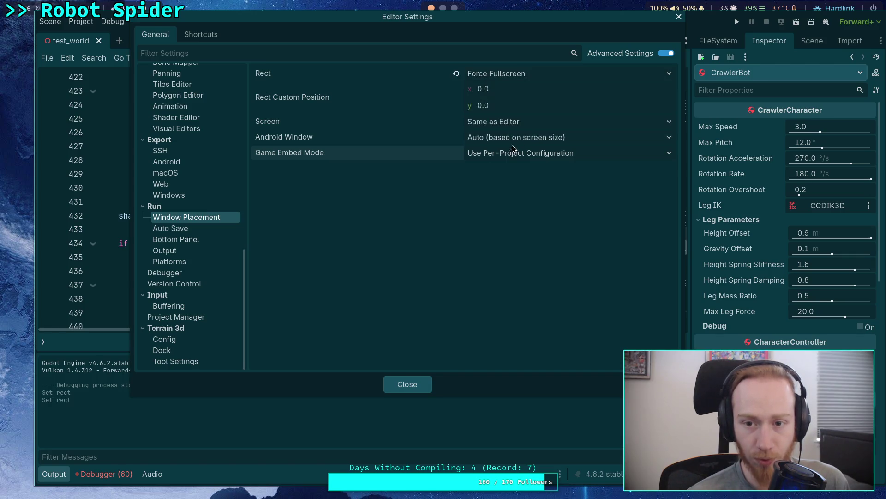
pyautogui.click(416, 384)
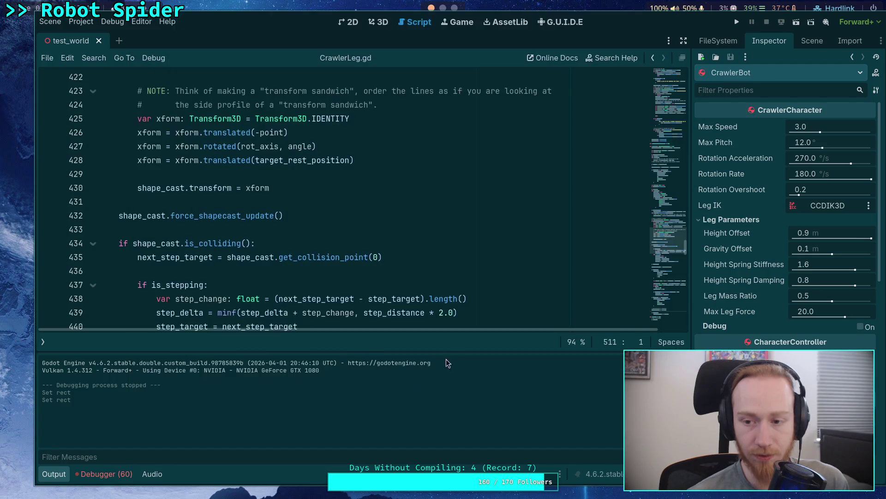
pyautogui.press('F5')
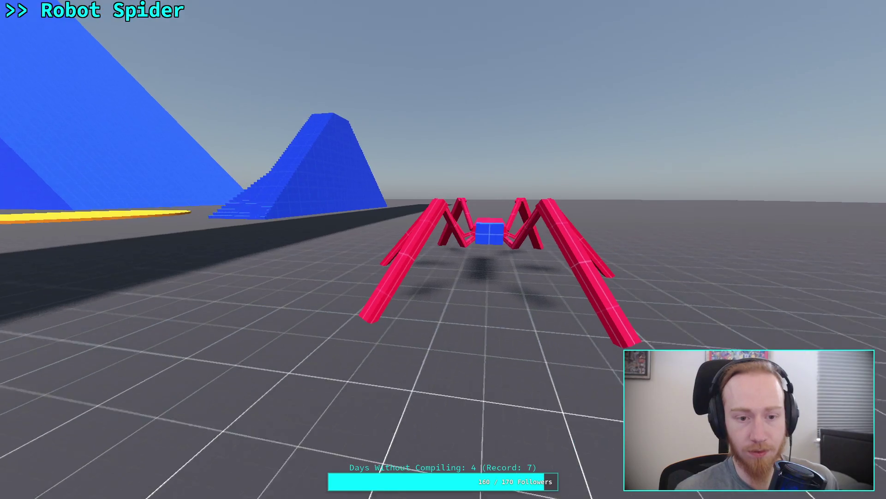
pyautogui.hotkey('alt', 'Tab')
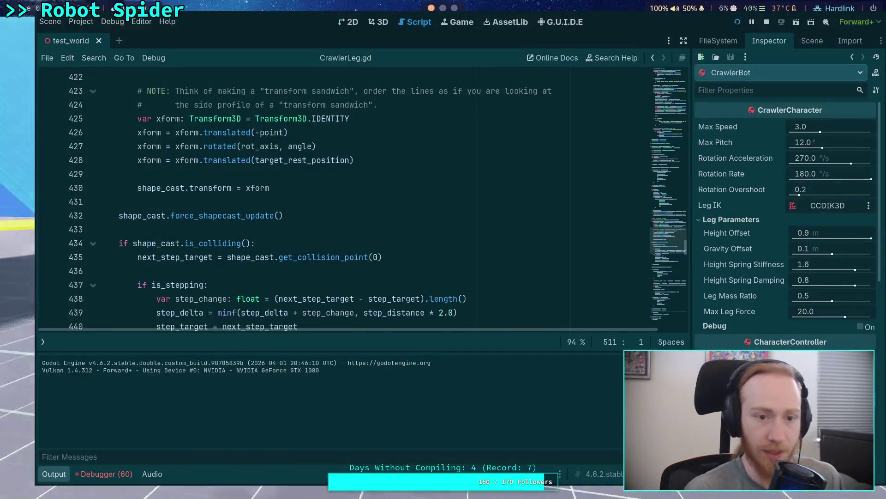
# Stop the game and review Application > Run in Project Settings
pyautogui.click(768, 21)
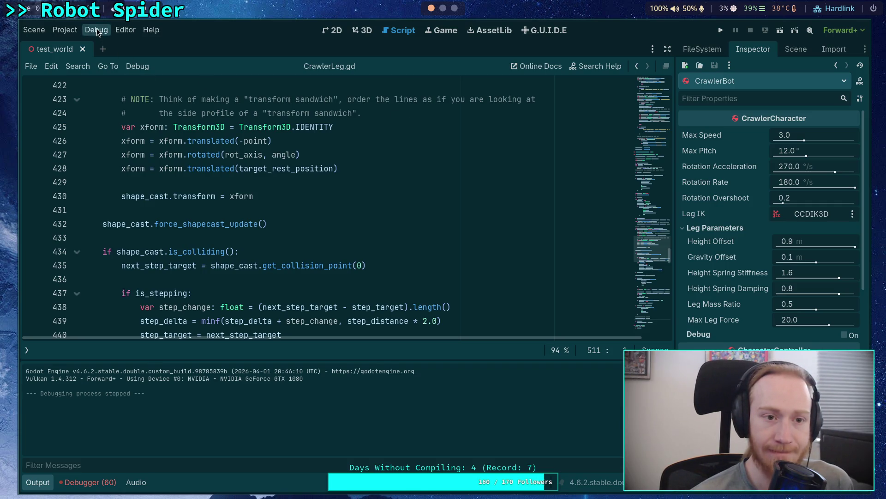
pyautogui.click(65, 29)
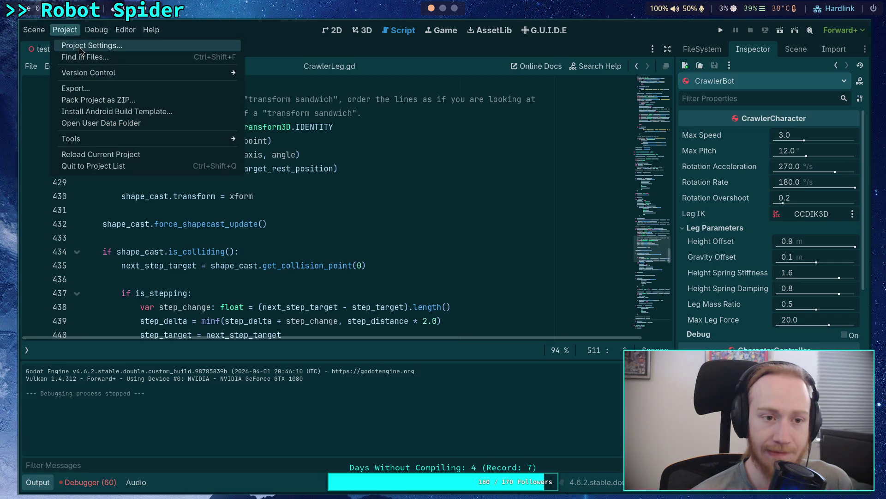
pyautogui.click(95, 42)
pyautogui.click(305, 160)
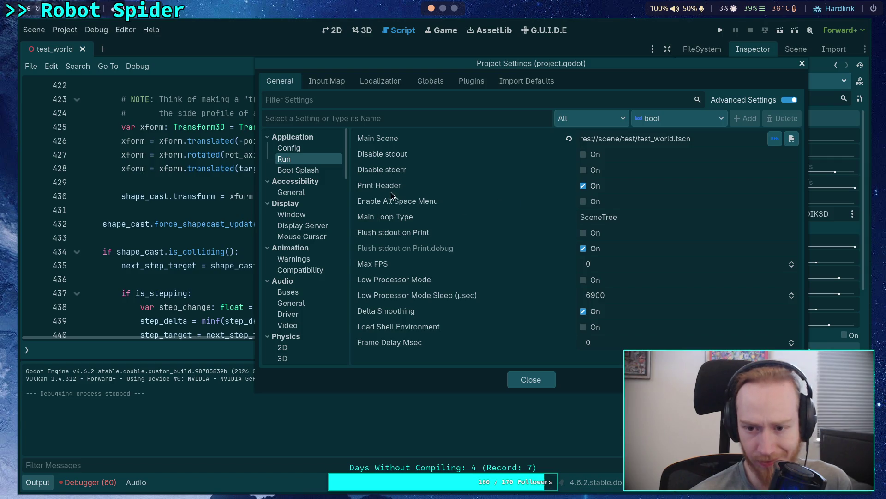
pyautogui.click(528, 380)
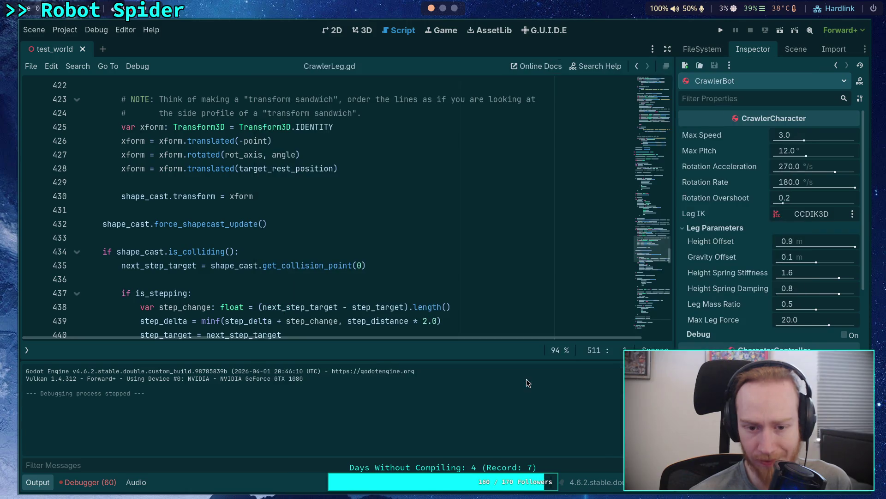
# Reopen Editor Settings at Window Placement, where Rect reads Force Fullscreen
pyautogui.click(96, 29)
pyautogui.moveTo(127, 33)
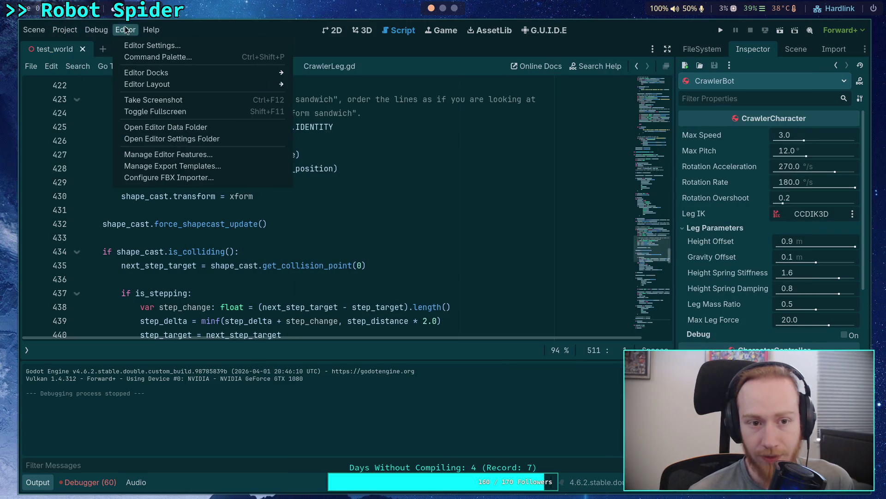
pyautogui.click(144, 46)
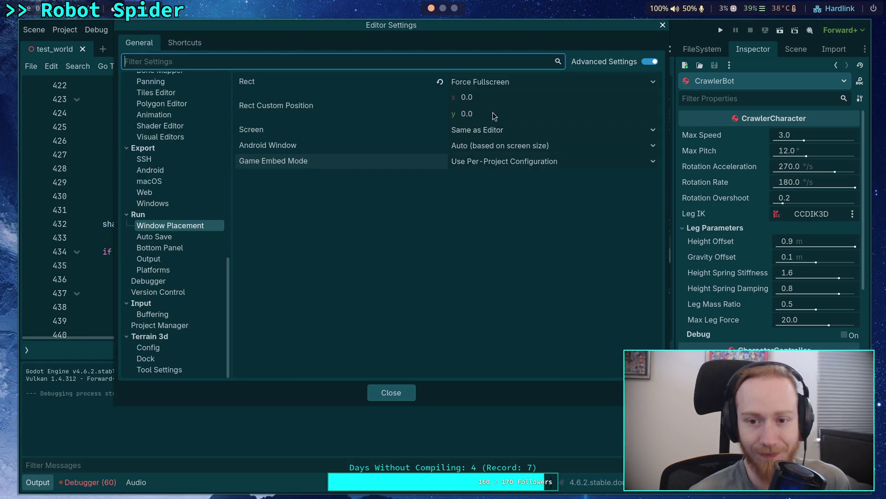
# Set the run window Rect to Custom Position, then test-run and stop the game
pyautogui.click(489, 82)
pyautogui.click(500, 122)
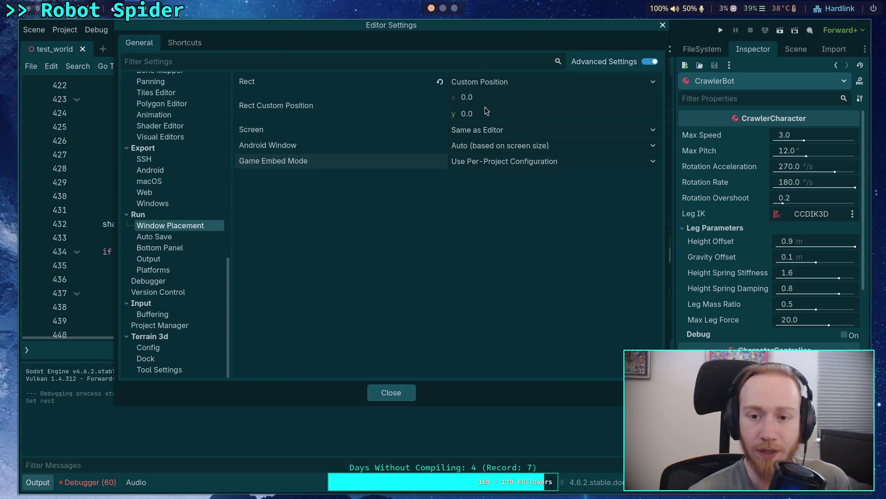
pyautogui.click(406, 398)
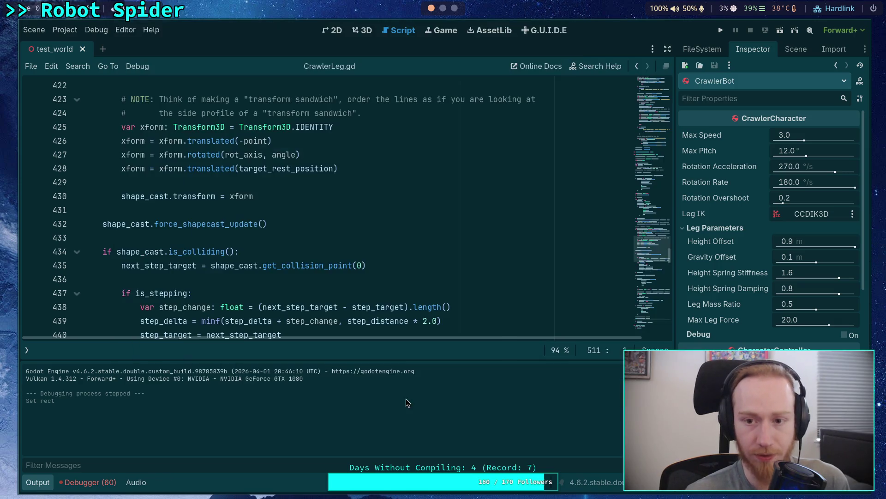
pyautogui.click(714, 28)
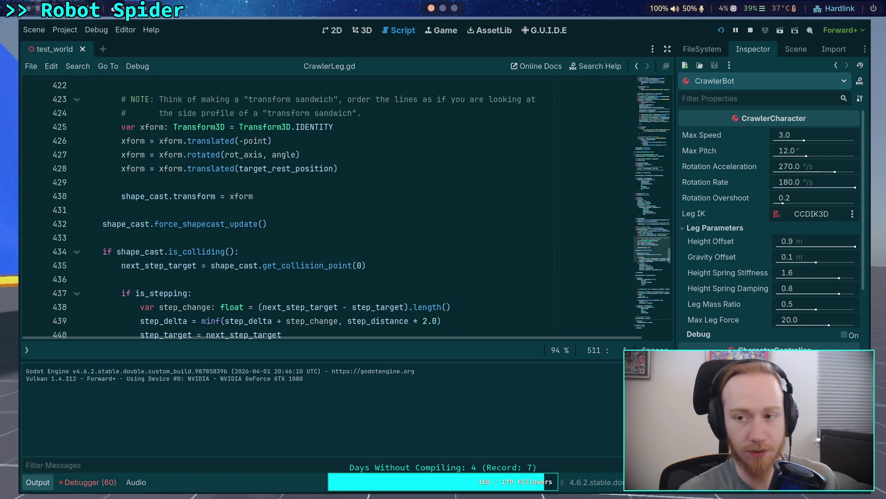
pyautogui.click(750, 30)
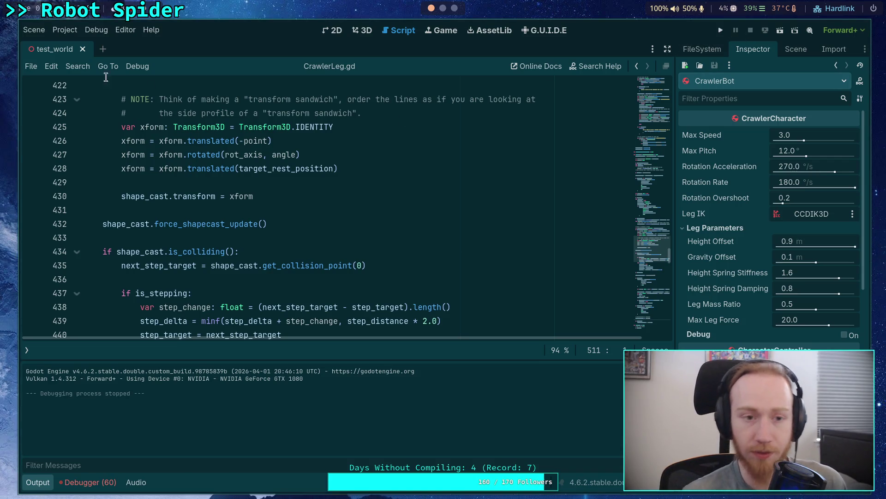
# Set the Window Placement custom position to x 10 and y 10
pyautogui.click(64, 29)
pyautogui.click(134, 46)
pyautogui.click(493, 99)
pyautogui.write('10')
pyautogui.press('Tab')
pyautogui.write('10')
pyautogui.press('Return')
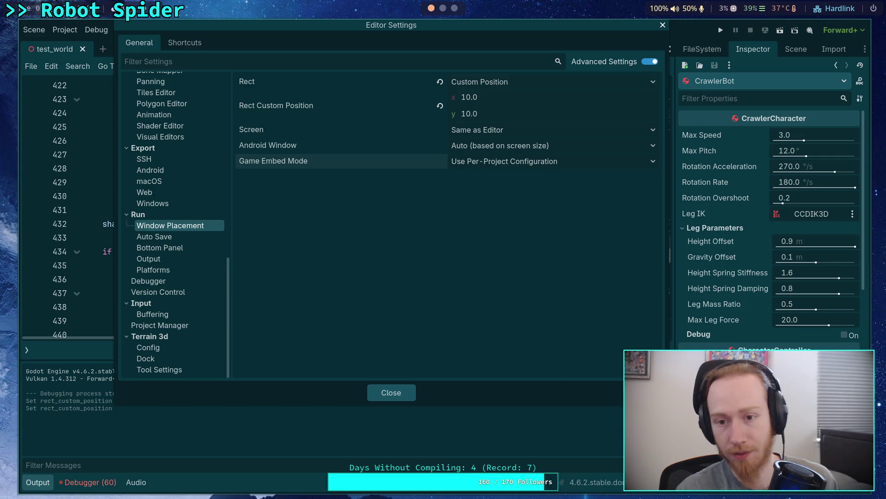
pyautogui.click(411, 392)
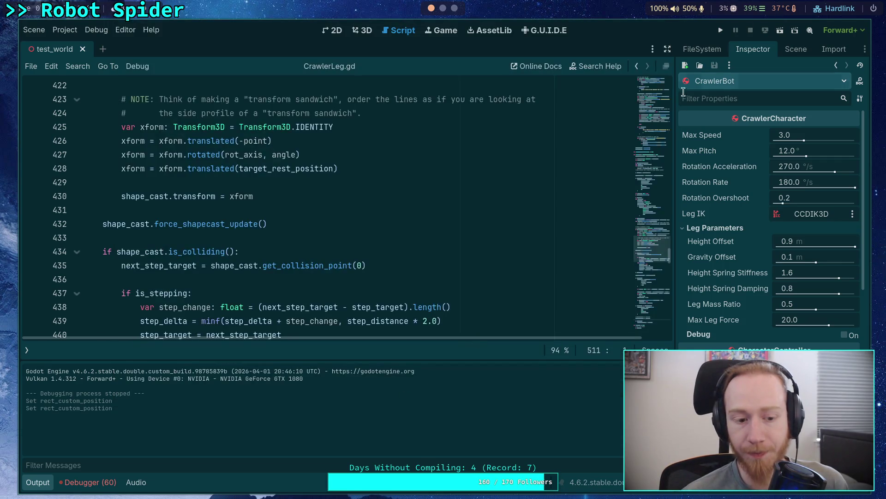
# Run the game with F5 to check its position, stop it, and switch to the terminal workspace
pyautogui.press('F5')
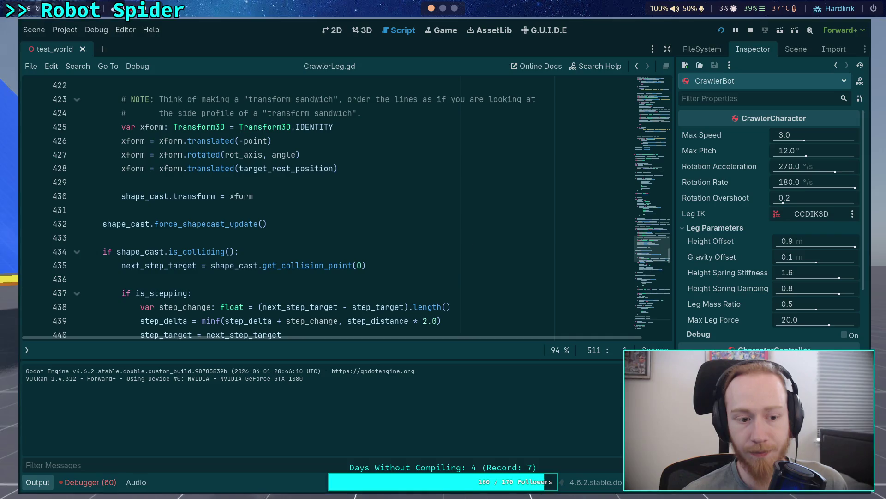
pyautogui.click(751, 30)
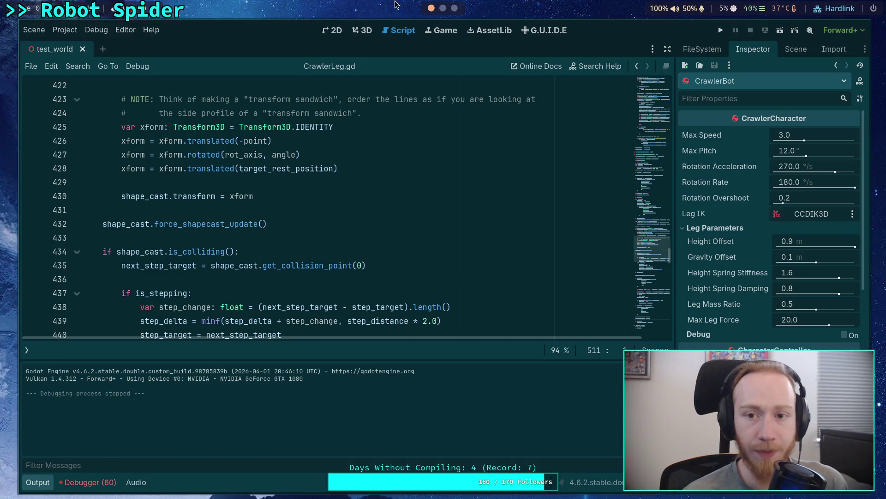
pyautogui.click(441, 8)
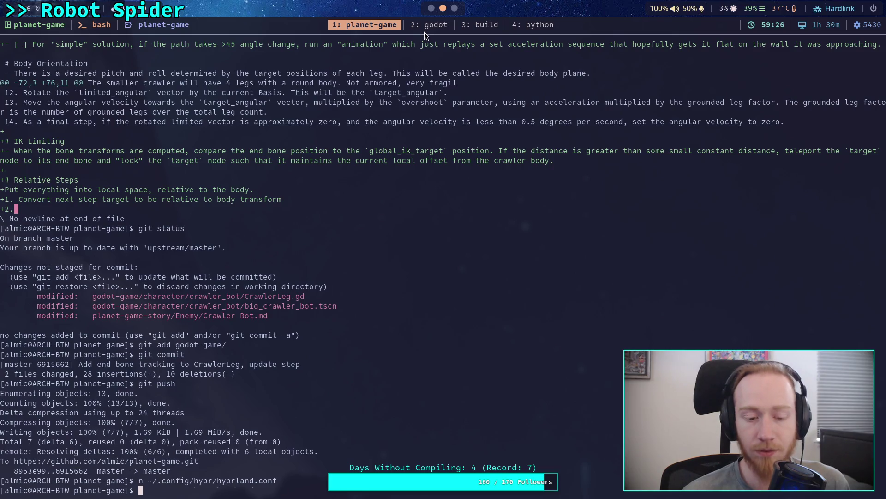
# Recall the 'n ~/.config/hypr/hyprland.conf' command and run it to open the config in Neovim
pyautogui.press('Up')
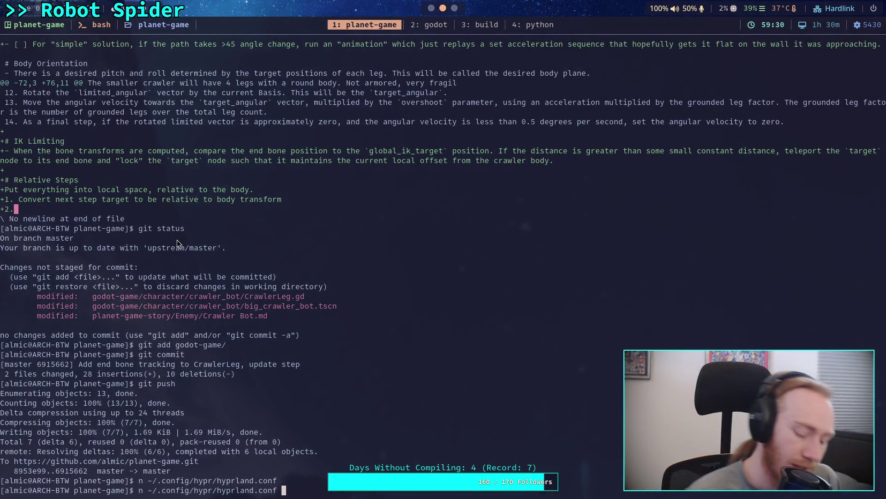
pyautogui.press('Return')
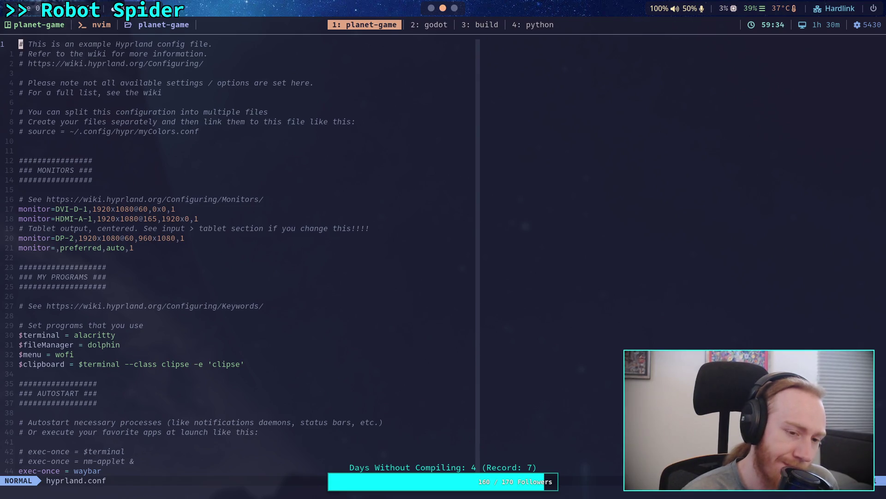
pyautogui.hotkey('ctrl', 'f')
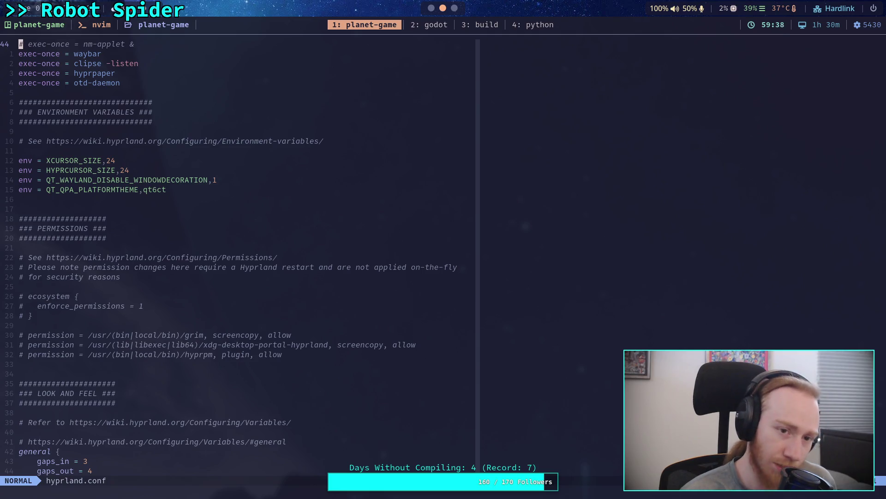
pyautogui.hotkey('ctrl', 'f')
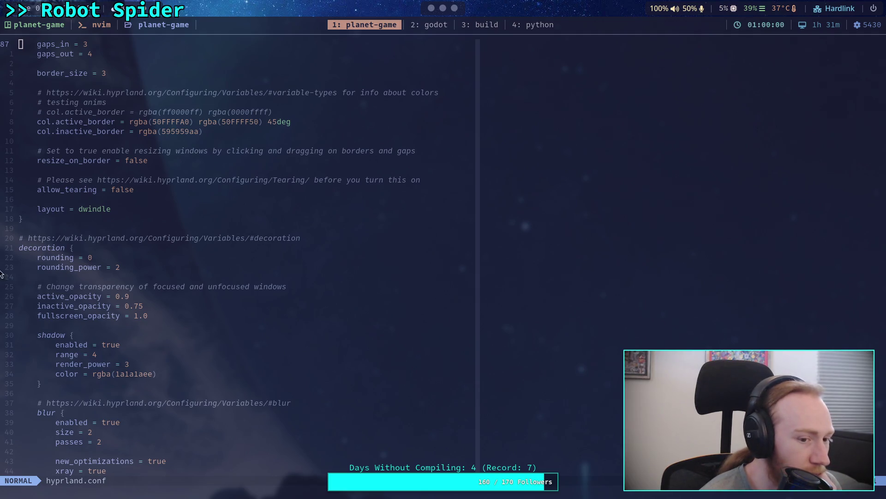
pyautogui.hotkey('ctrl', 'd')
pyautogui.hotkey('ctrl', 'd')
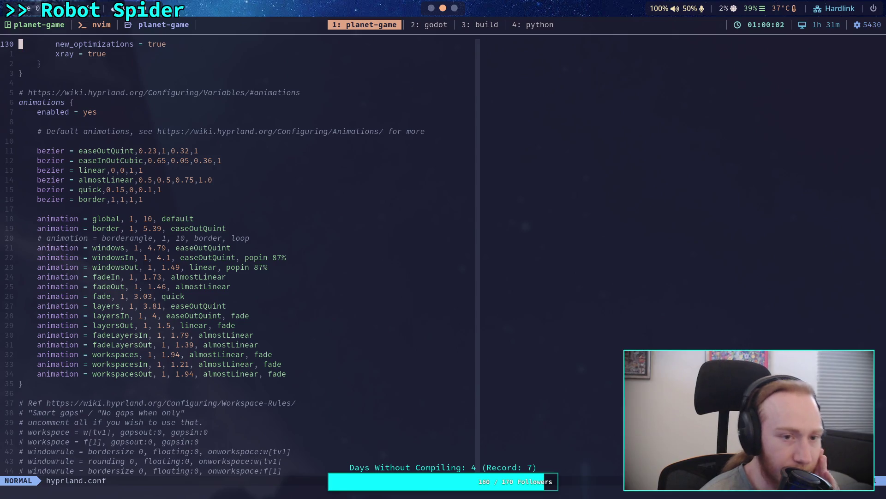
pyautogui.hotkey('ctrl', 'f')
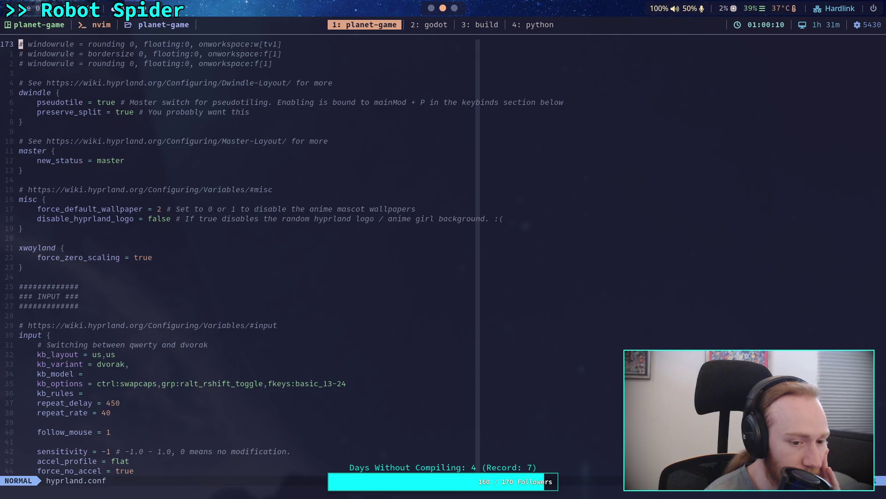
pyautogui.hotkey('ctrl', 'f')
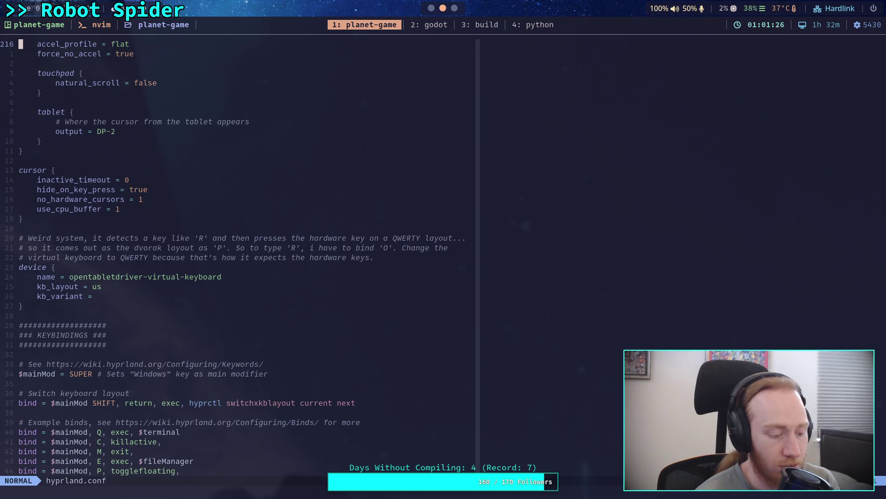
pyautogui.press('super+2')
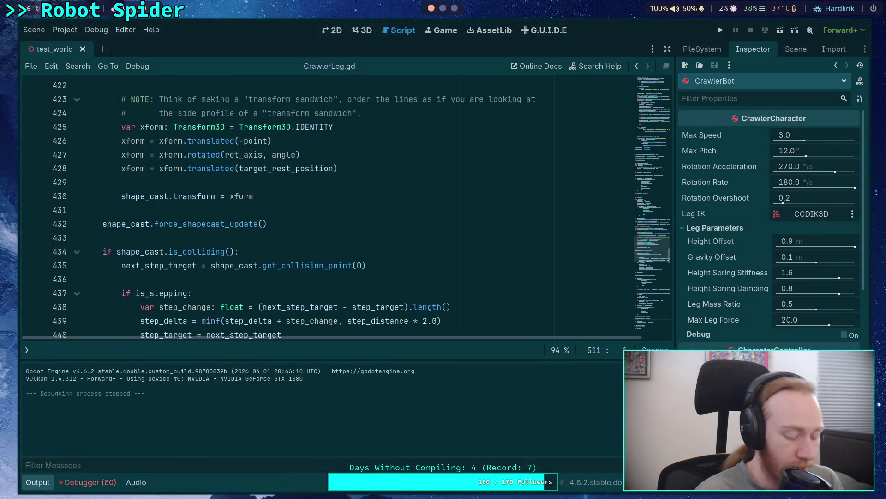
pyautogui.press('super+1')
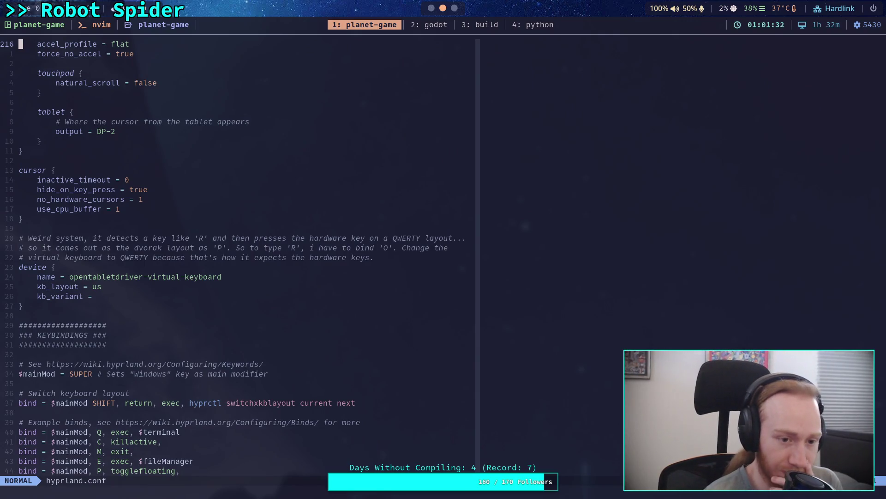
pyautogui.hotkey('ctrl', 'f')
pyautogui.hotkey('ctrl', 'f')
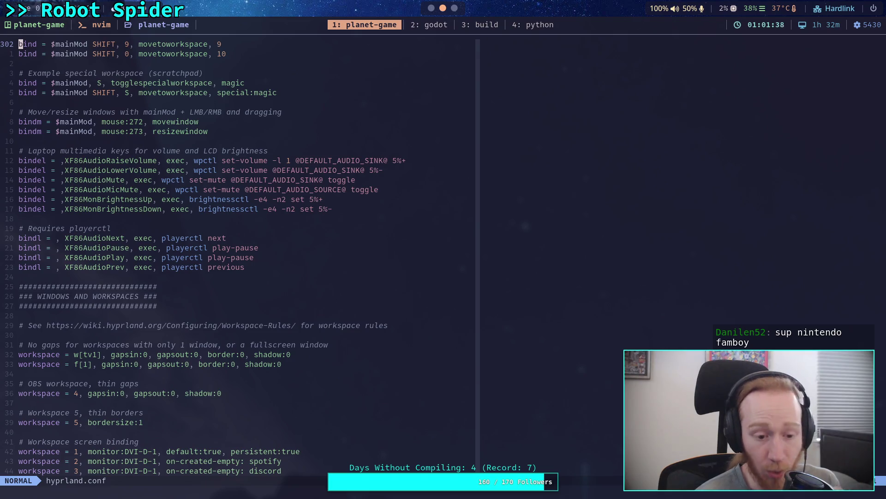
pyautogui.hotkey('ctrl', 'f')
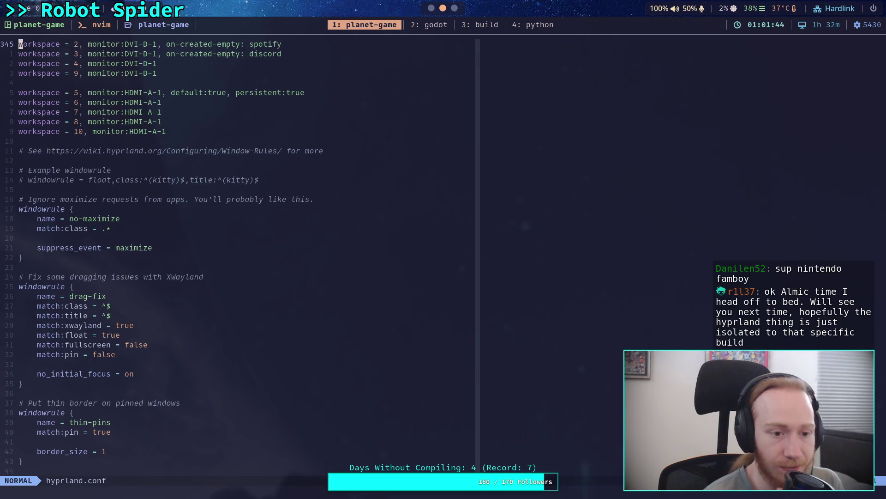
pyautogui.hotkey('ctrl', 'f')
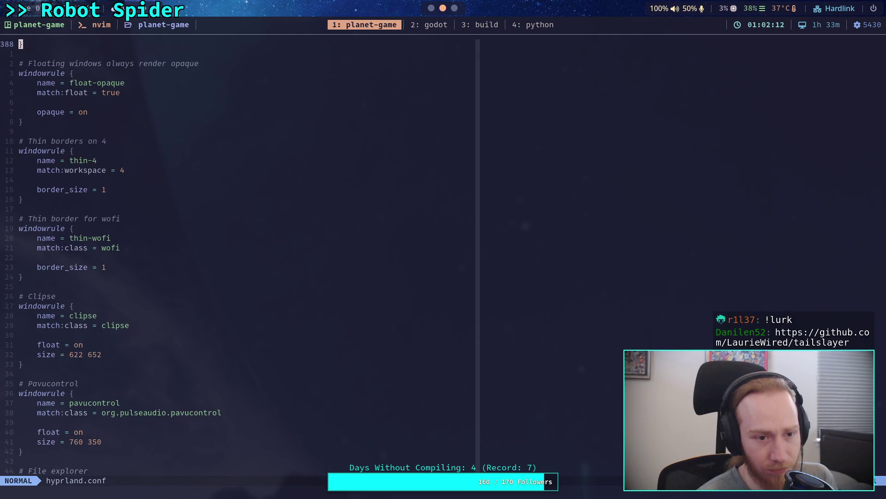
pyautogui.hotkey('ctrl', 'b')
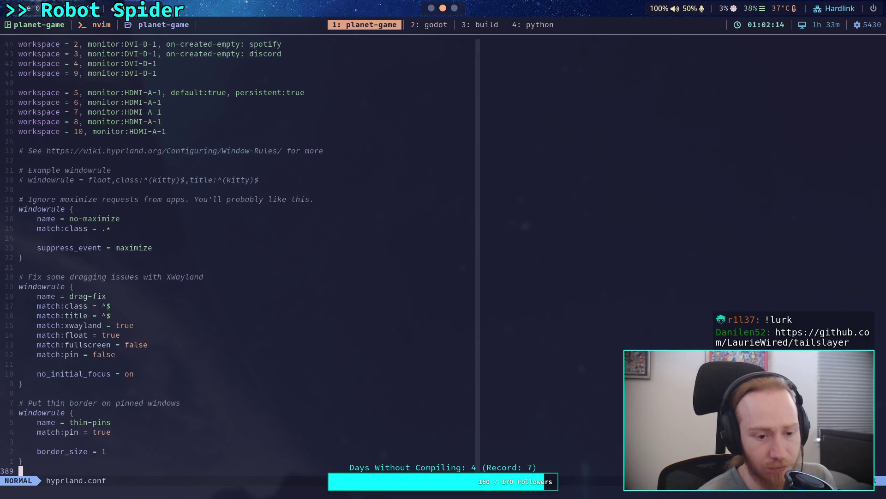
pyautogui.press('k')
pyautogui.press('k')
pyautogui.press('k')
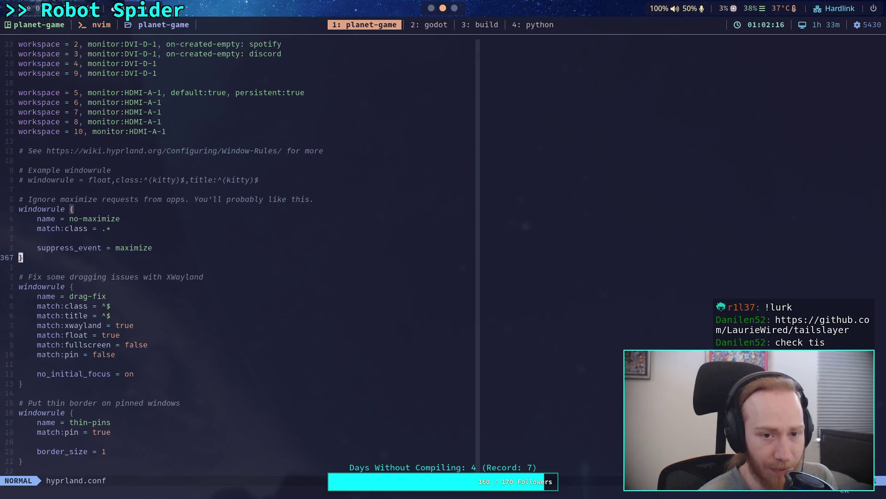
pyautogui.press('}')
pyautogui.press('}')
pyautogui.press('}')
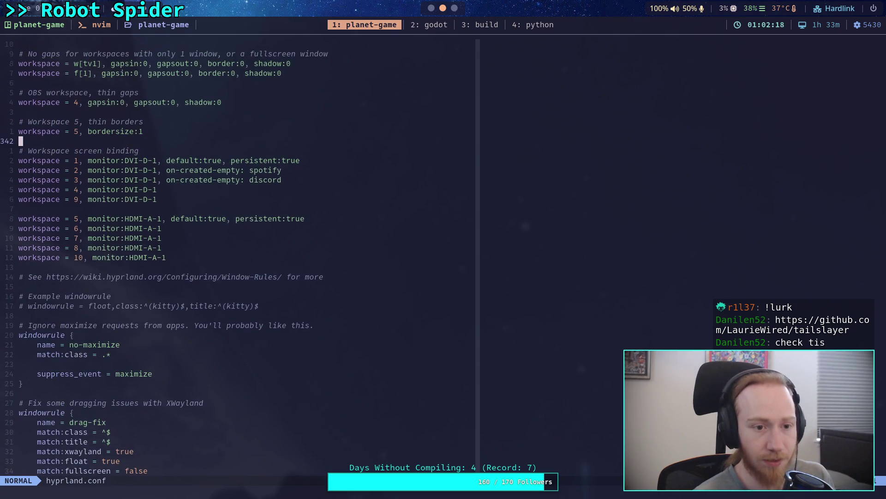
# Delete the three-line workspace 5 bordersize rule with a Visual Line selection
pyautogui.press('k')
pyautogui.hotkey('shift', 'v')
pyautogui.press('k')
pyautogui.press('k')
pyautogui.press('d')
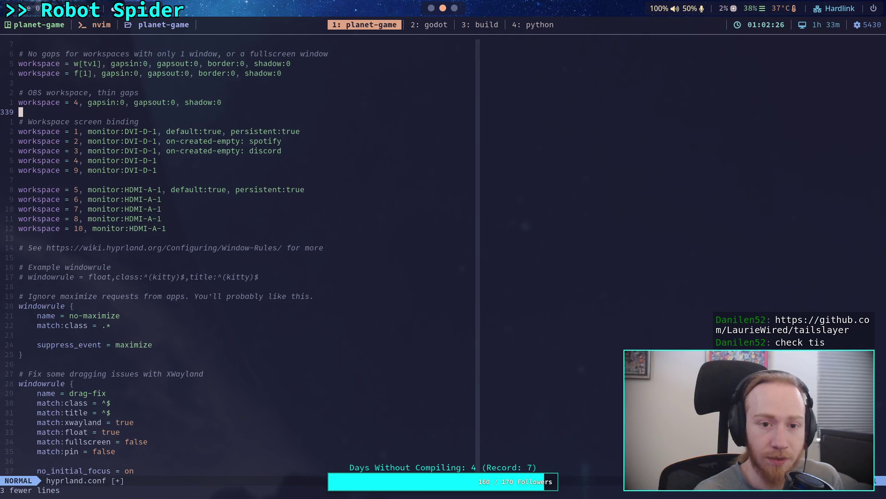
# Move the cursor onto the 1 in the w[tv1] workspace rule
pyautogui.press('k')
pyautogui.press('k')
pyautogui.press('k')
pyautogui.press('j')
pyautogui.press('j')
pyautogui.press('j')
pyautogui.press('l')
pyautogui.press('j')
pyautogui.press('l')
pyautogui.press('l')
pyautogui.press('l')
pyautogui.press('l')
pyautogui.press('l')
pyautogui.press('l')
pyautogui.press('l')
pyautogui.press('l')
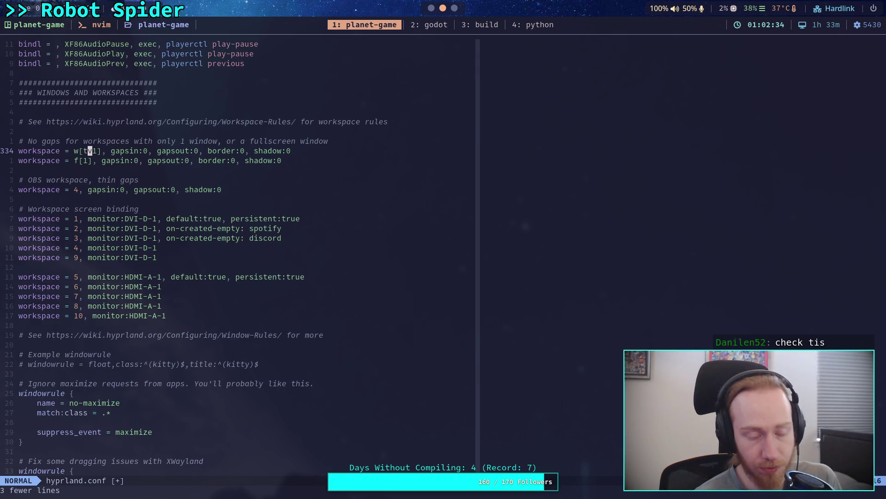
pyautogui.press('h')
pyautogui.press('l')
pyautogui.press('l')
pyautogui.press('l')
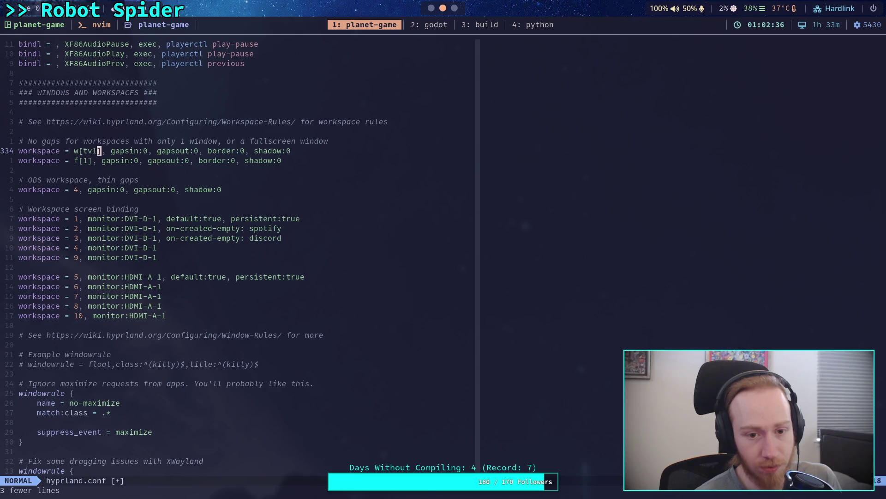
pyautogui.press('h')
pyautogui.press('h')
pyautogui.press('h')
pyautogui.press('l')
pyautogui.press('l')
pyautogui.press('l')
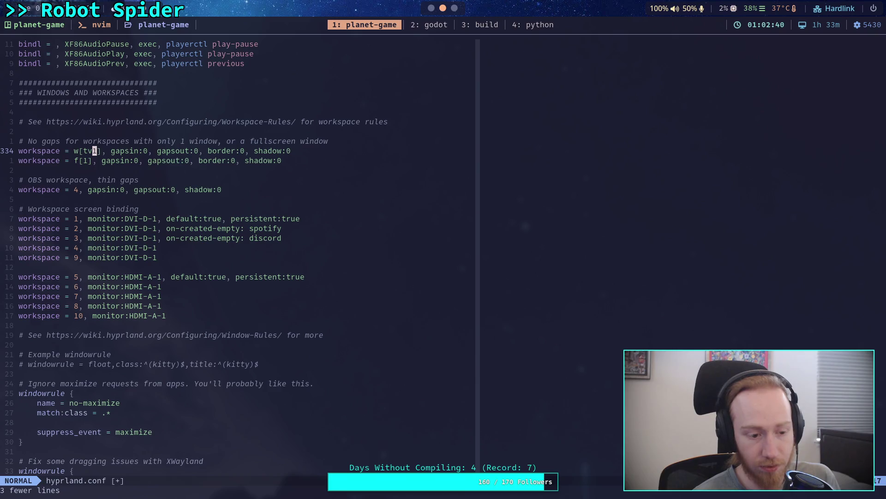
# Save hyprland.conf with :w and switch back to the Godot workspace
pyautogui.write(':w')
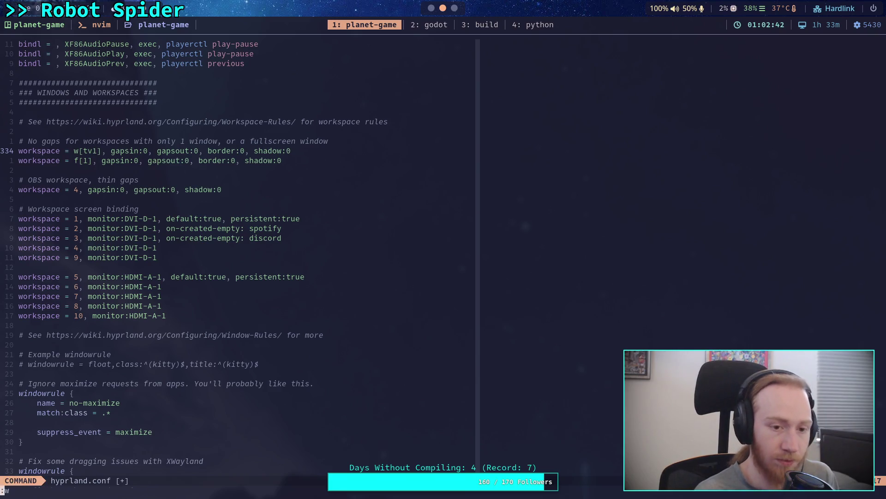
pyautogui.press('Return')
pyautogui.press('super+2')
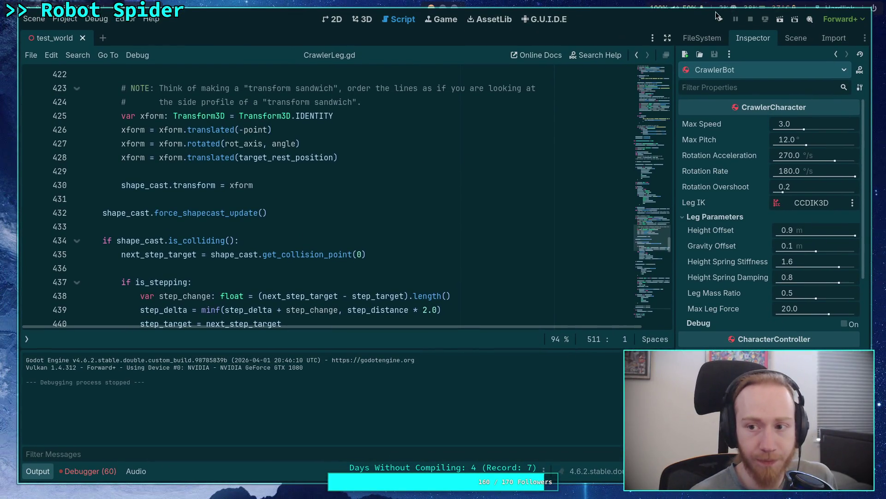
# Briefly run and stop the game, glance at the Game view, then return to the script
pyautogui.click(719, 19)
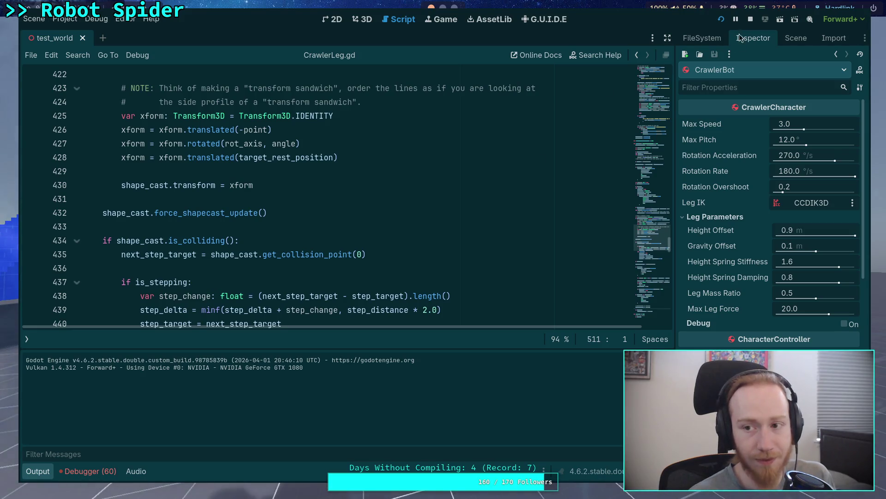
pyautogui.click(747, 20)
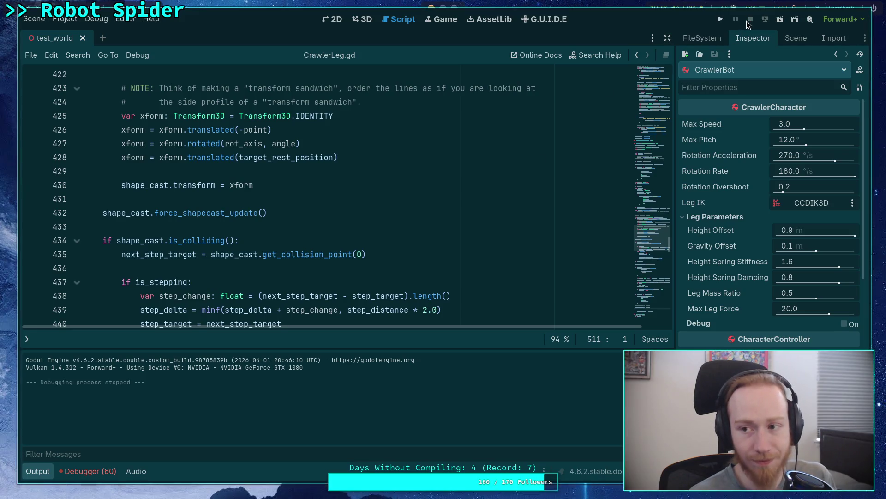
pyautogui.click(445, 19)
pyautogui.click(400, 19)
# Clear the script text selection and open Project Settings at Application > Run
pyautogui.moveTo(409, 88); pyautogui.dragTo(410, 97)
pyautogui.click(222, 143)
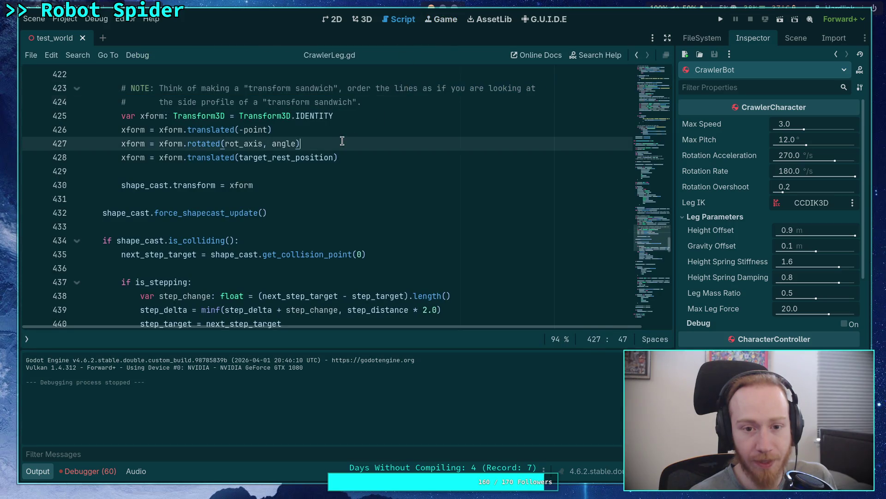
pyautogui.click(64, 18)
pyautogui.click(78, 33)
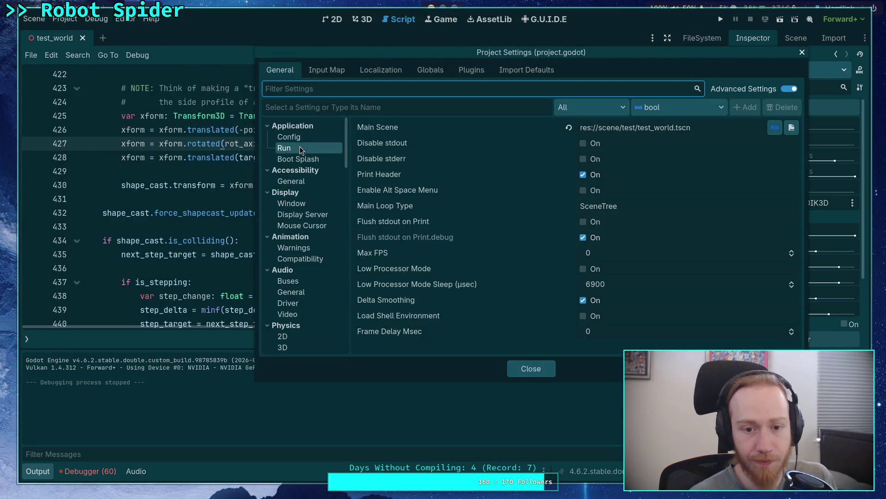